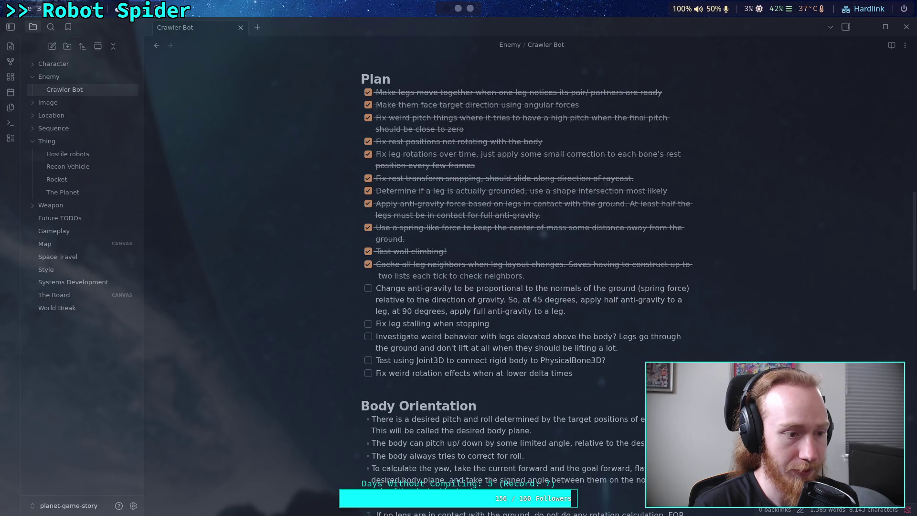
Place the cursor on the empty line below the Crawler Bot note's task list
{"action": "left_click", "coordinate": [156, 351]}
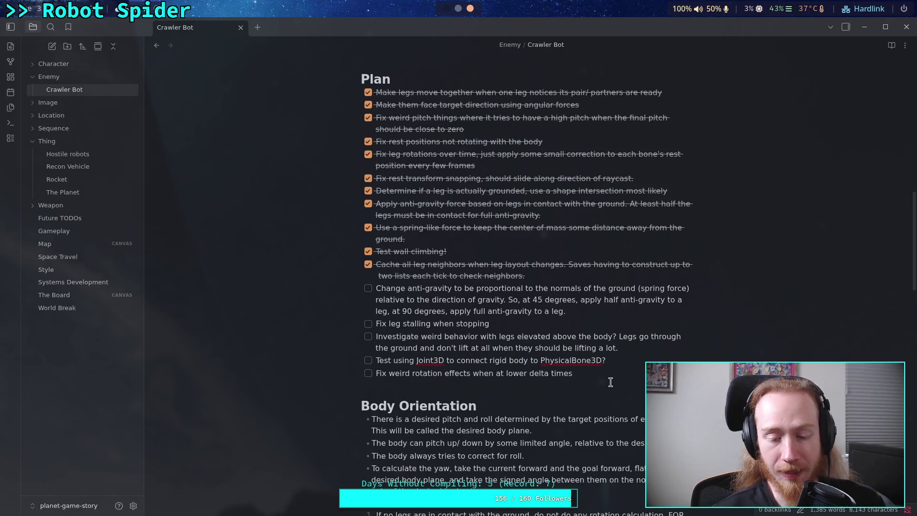
{"action": "left_click", "coordinate": [610, 382]}
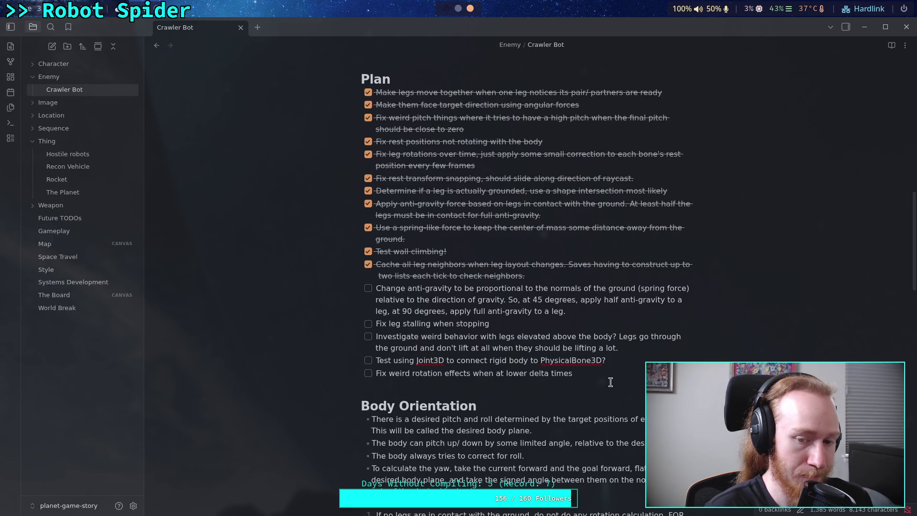
{"action": "left_click", "coordinate": [611, 382]}
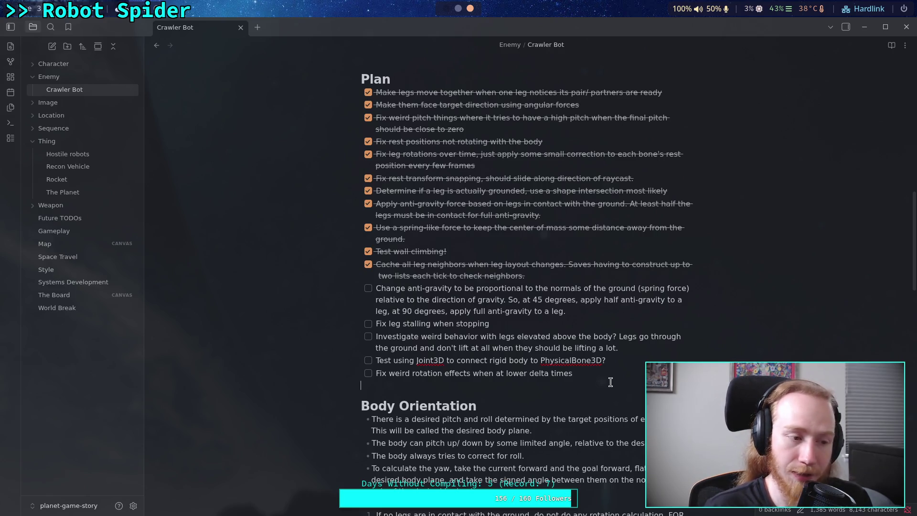
{"action": "left_click", "coordinate": [610, 382]}
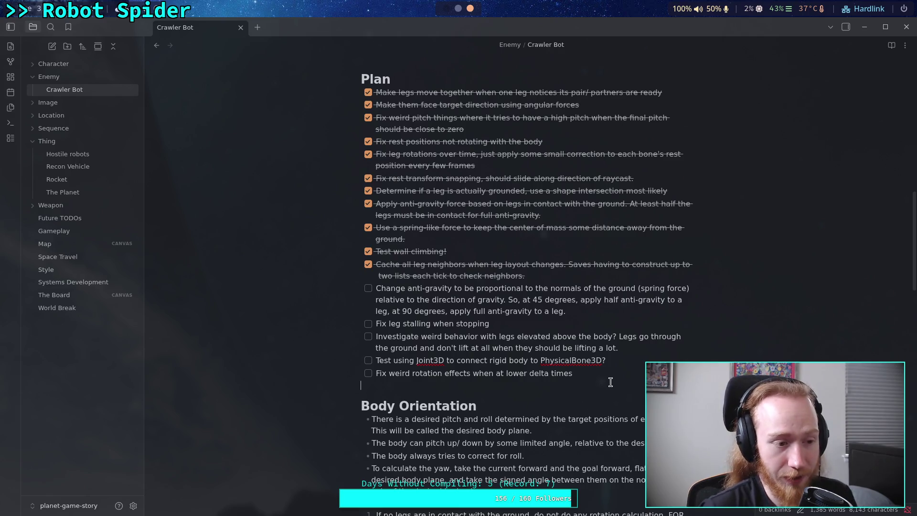
{"action": "left_click", "coordinate": [610, 382]}
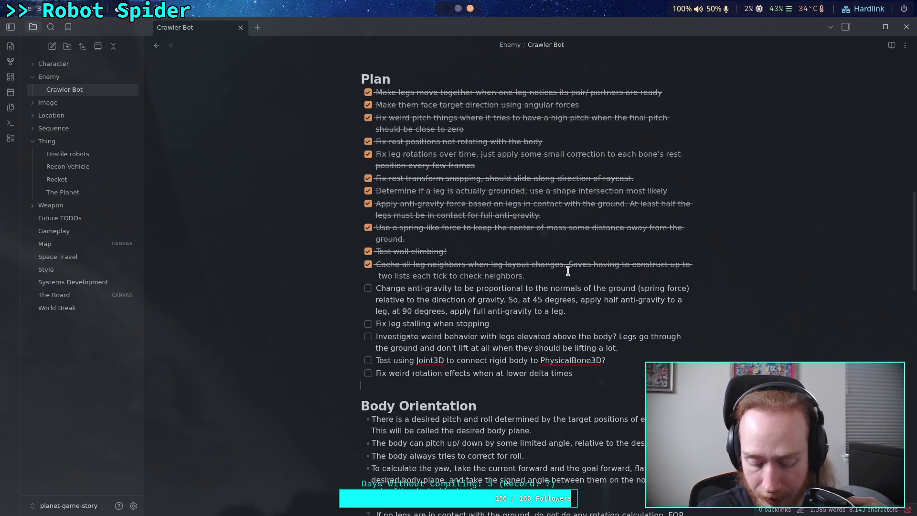
{"action": "key", "text": "Down"}
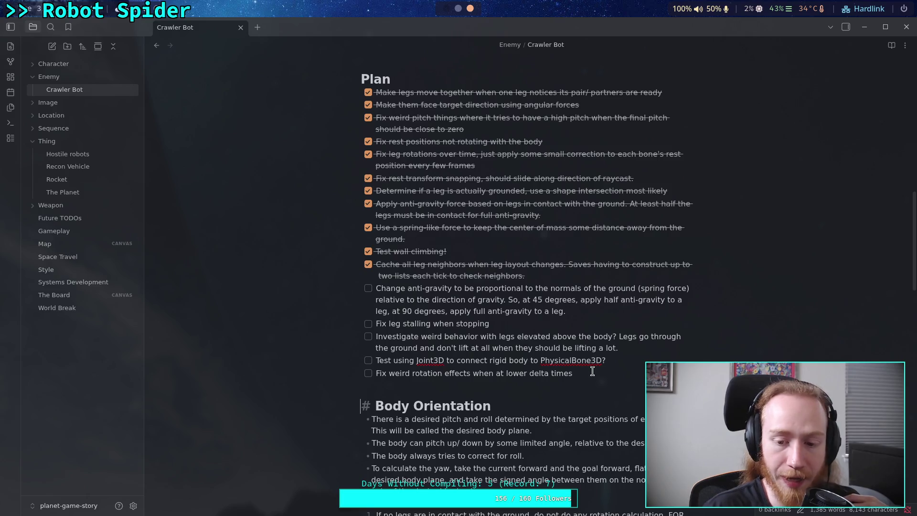
{"action": "left_click", "coordinate": [571, 381]}
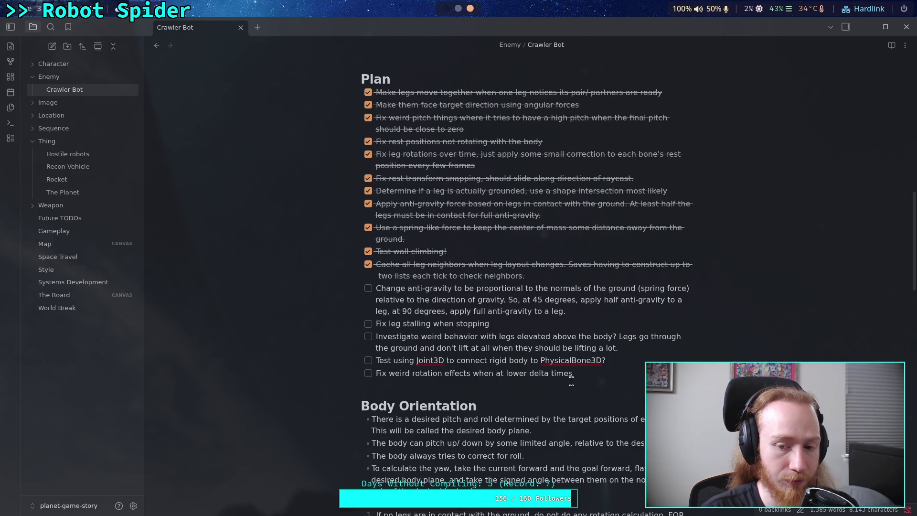
{"action": "left_click", "coordinate": [571, 380]}
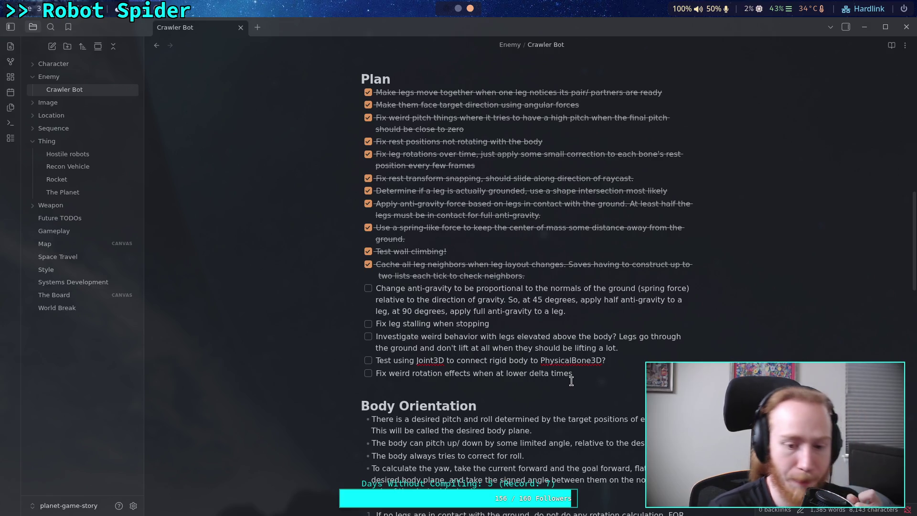
Insert blank lines directly above the Weird Legs heading at the end of the note
{"action": "scroll", "coordinate": [571, 381], "scroll_direction": "down", "scroll_amount": 15}
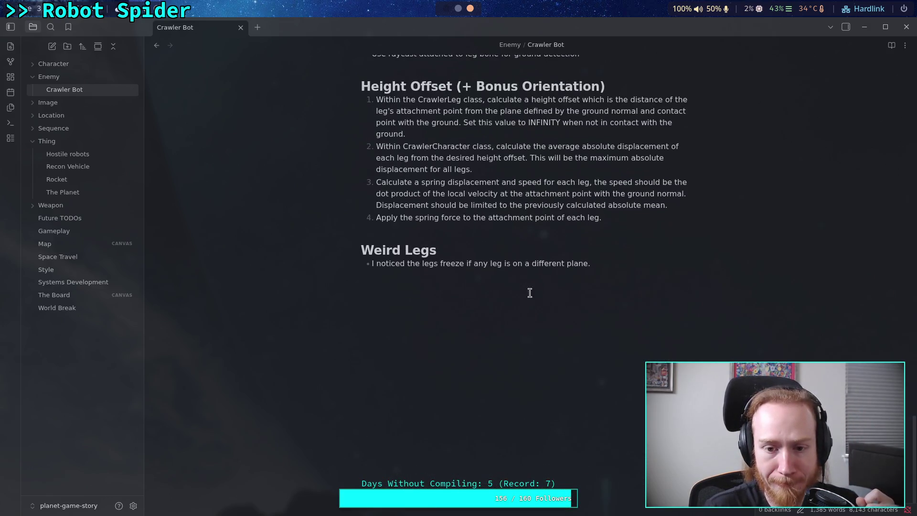
{"action": "left_click", "coordinate": [590, 317]}
{"action": "scroll", "coordinate": [547, 330], "scroll_direction": "up", "scroll_amount": 1}
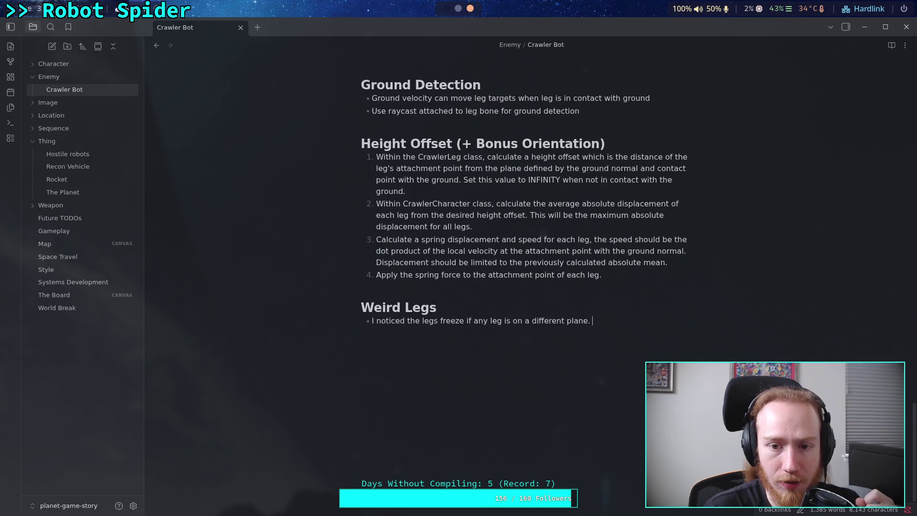
{"action": "key", "text": "Return"}
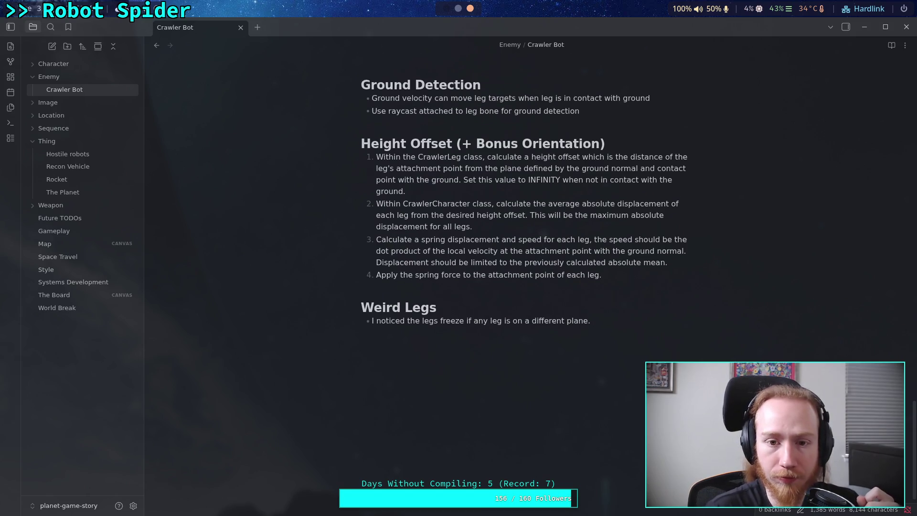
{"action": "left_click_drag", "start_coordinate": [457, 314], "coordinate": [375, 308]}
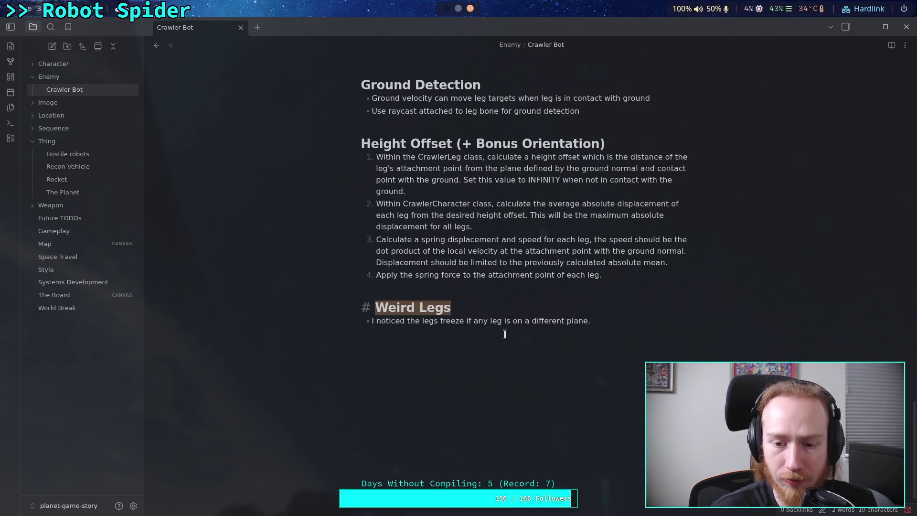
{"action": "left_click", "coordinate": [543, 335]}
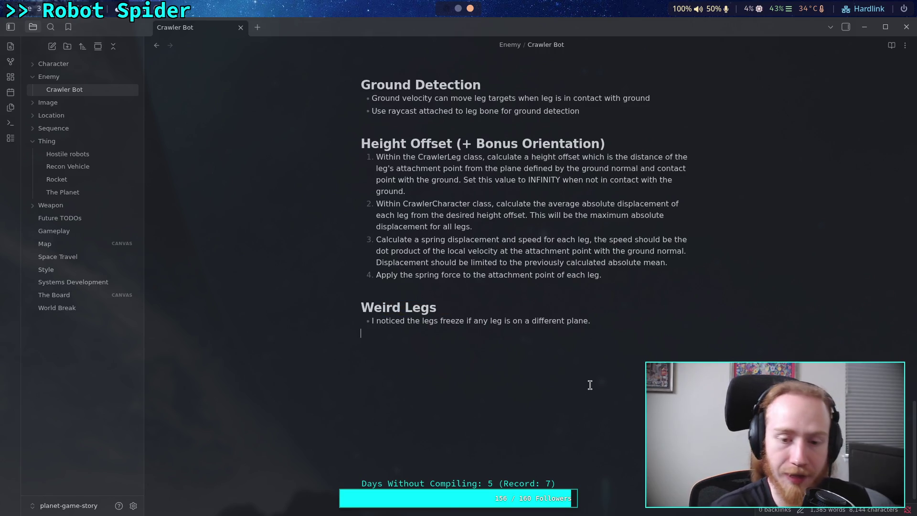
{"action": "key", "text": "BackSpace"}
{"action": "scroll", "coordinate": [506, 337], "scroll_direction": "up", "scroll_amount": 3}
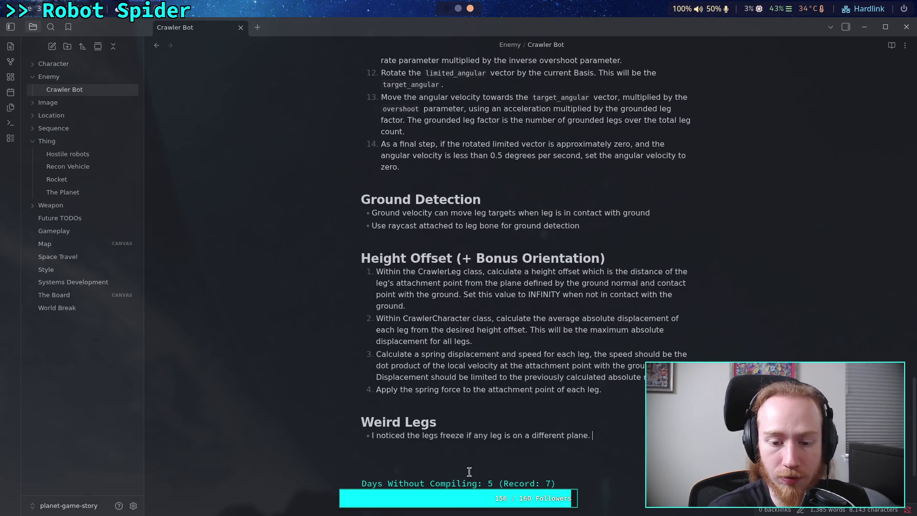
{"action": "key", "text": "Return"}
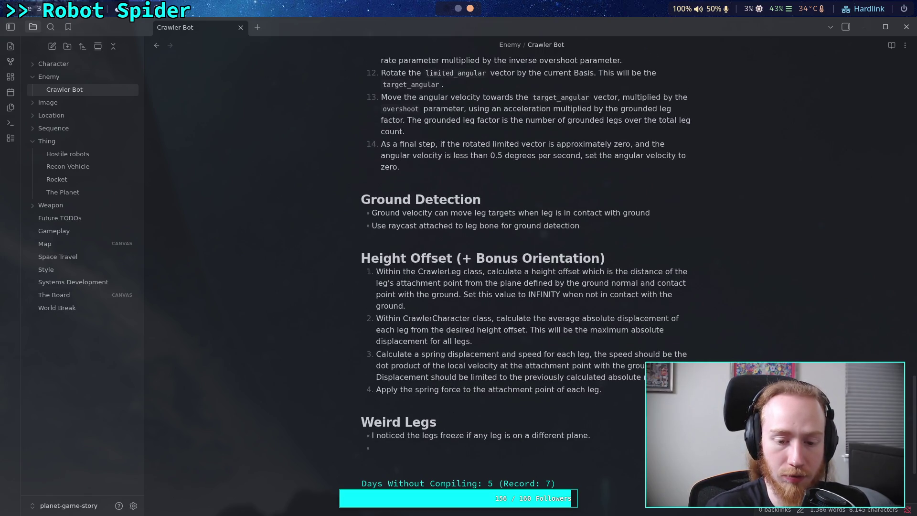
{"action": "key", "text": "BackSpace"}
{"action": "key", "text": "BackSpace"}
{"action": "left_click", "coordinate": [528, 403]}
{"action": "key", "text": "Return"}
{"action": "key", "text": "Return"}
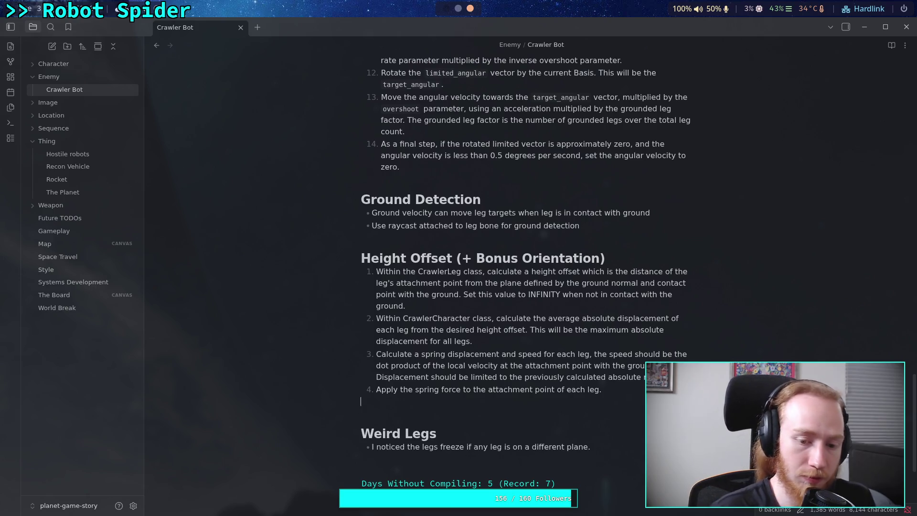
Add a '# Gravity Resistance' heading above Weird Legs
{"action": "type", "text": "#"}
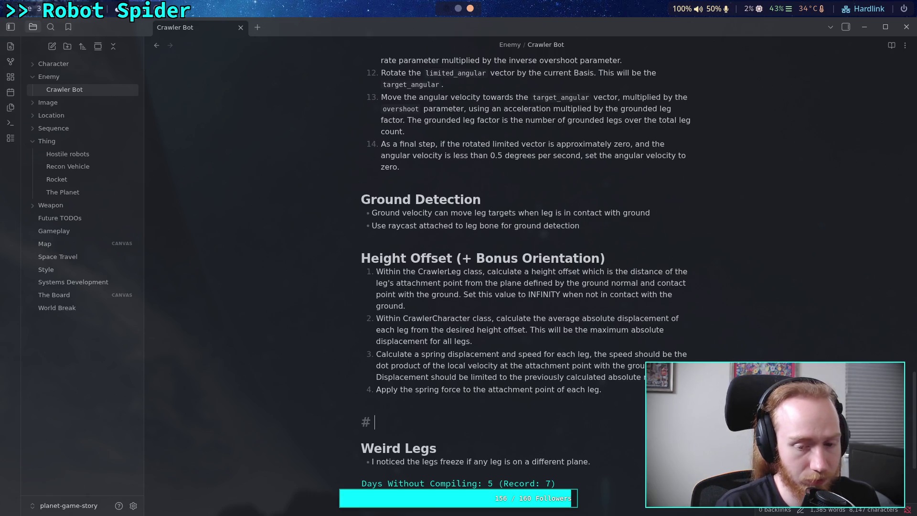
{"action": "type", "text": "Gravity "}
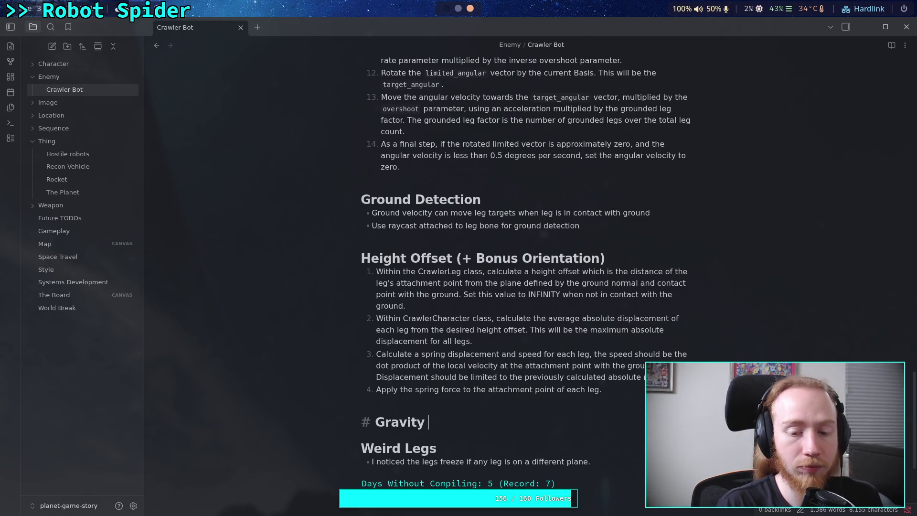
{"action": "type", "text": "Resistance"}
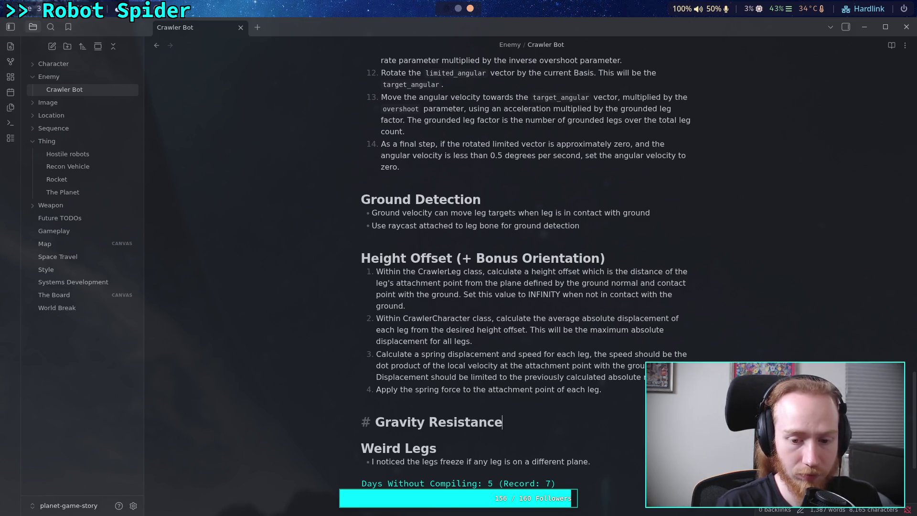
{"action": "key", "text": "Return"}
Add the bullet 'Add up each leg's gravity resistance value' under the new heading
{"action": "scroll", "coordinate": [631, 323], "scroll_direction": "down", "scroll_amount": 4}
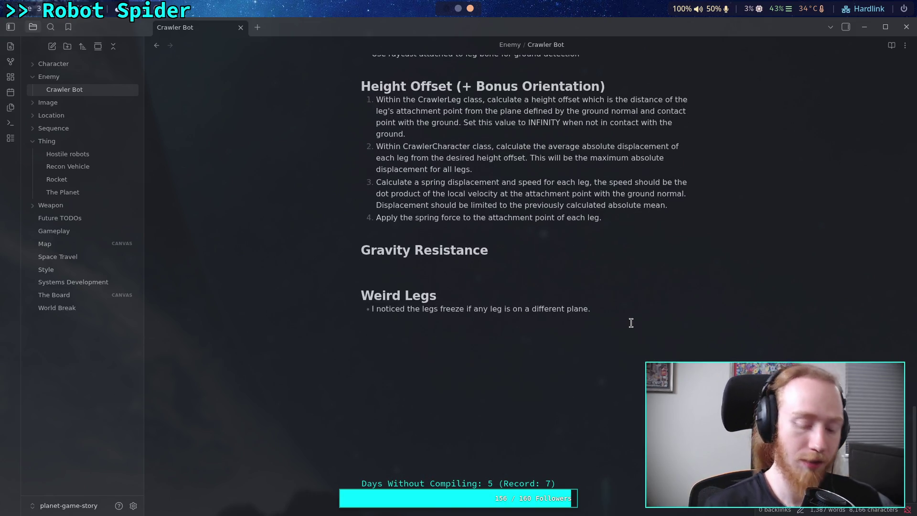
{"action": "type", "text": "-"}
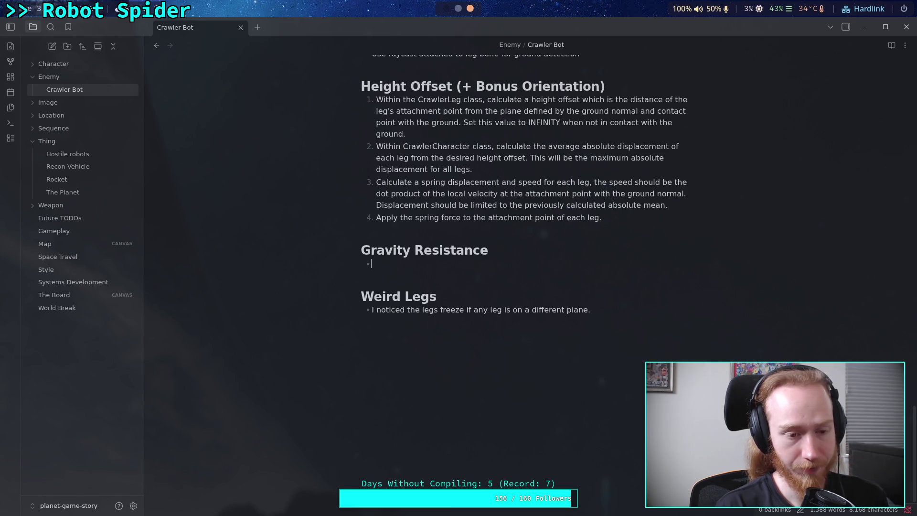
{"action": "type", "text": "Add up "}
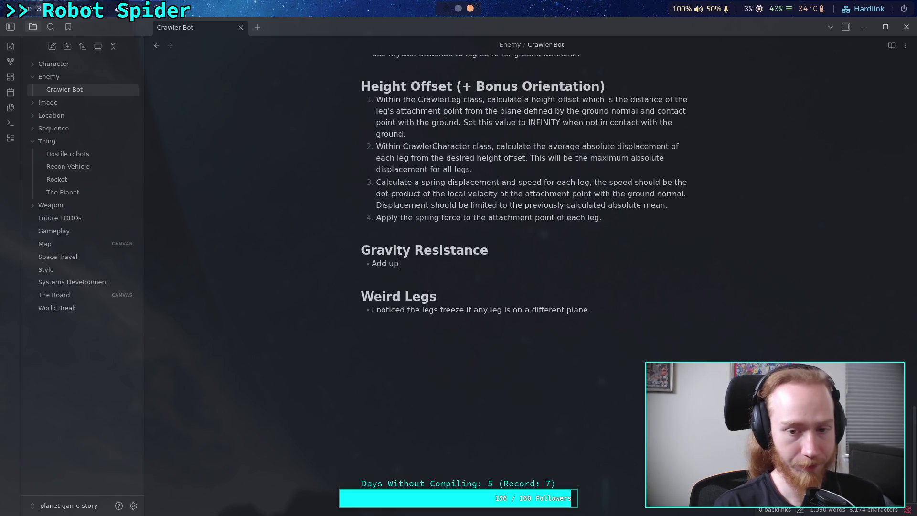
{"action": "type", "text": "each leg's "}
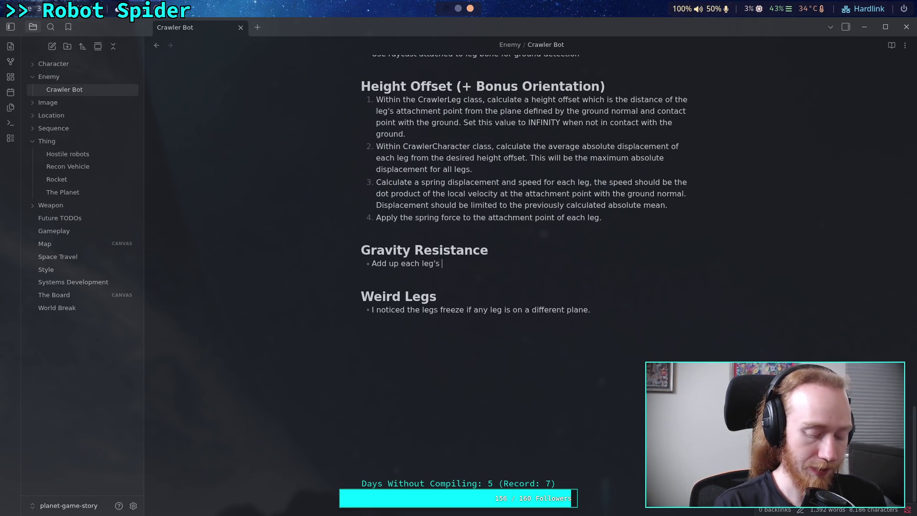
{"action": "type", "text": "gravity "}
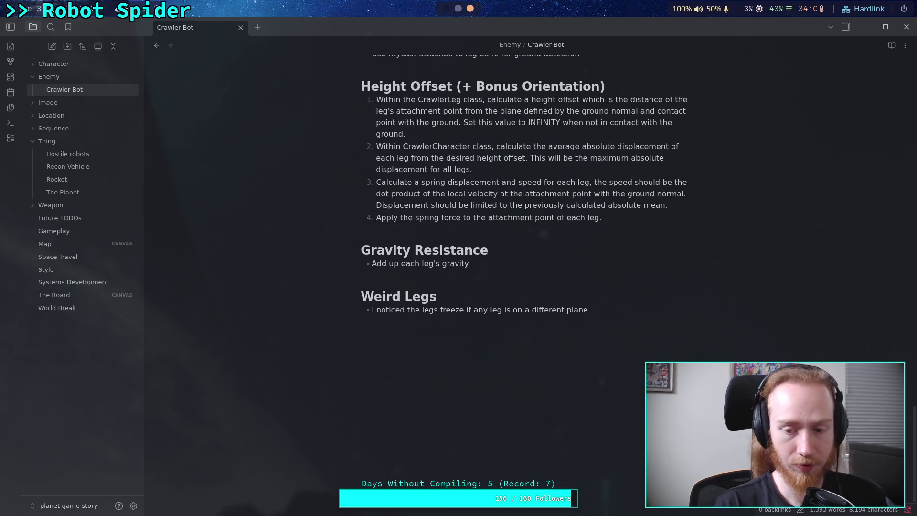
{"action": "type", "text": "resistanc"}
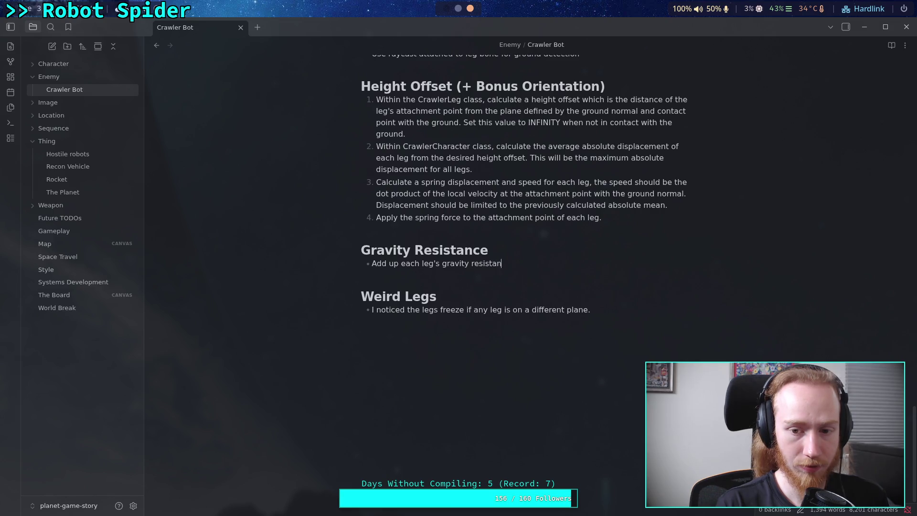
{"action": "type", "text": "e value"}
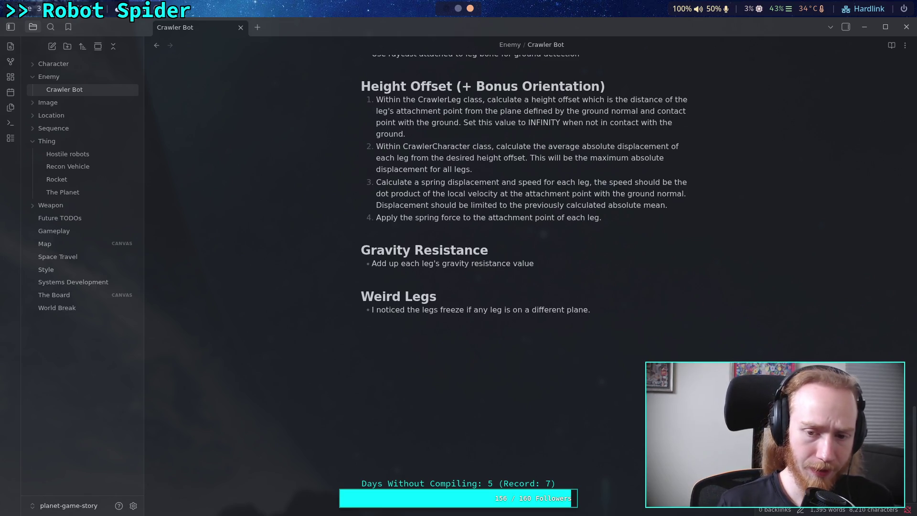
{"action": "key", "text": "BackSpace"}
{"action": "key", "text": "BackSpace"}
{"action": "key", "text": "BackSpace"}
{"action": "key", "text": "BackSpace"}
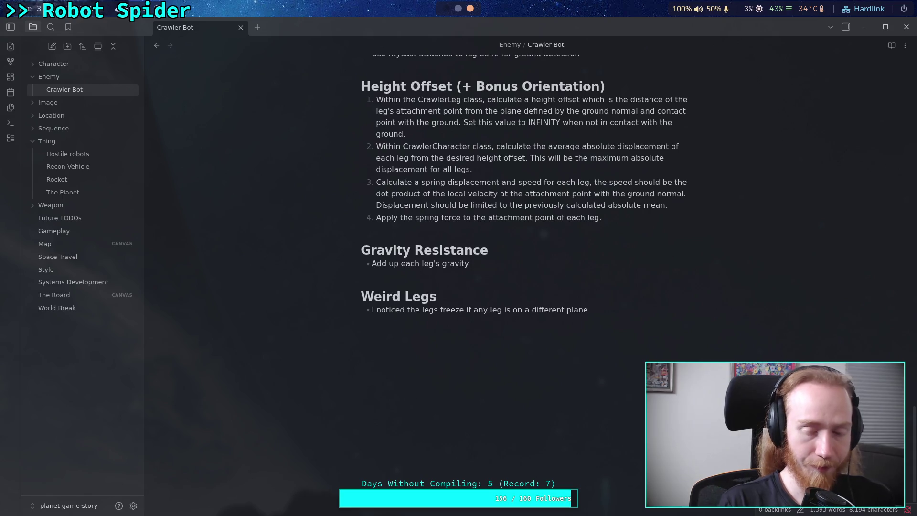
Extend the bullet to define the work value from the 0–90 degree orientation angle, over 90
{"action": "type", "text": "work "}
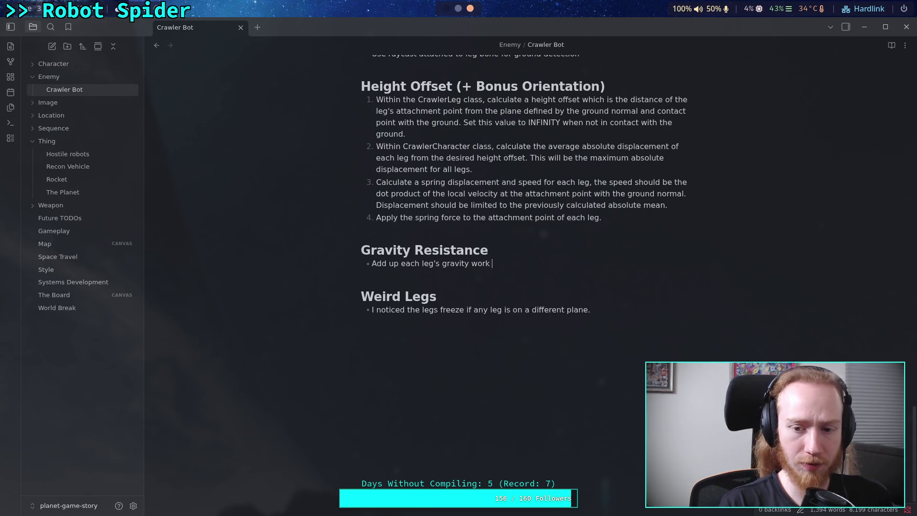
{"action": "type", "text": "value,"}
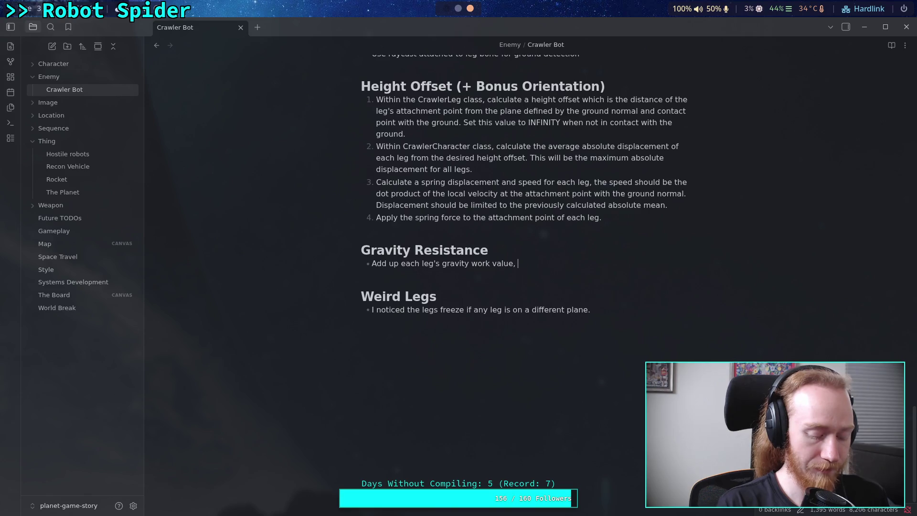
{"action": "type", "text": "the linear "}
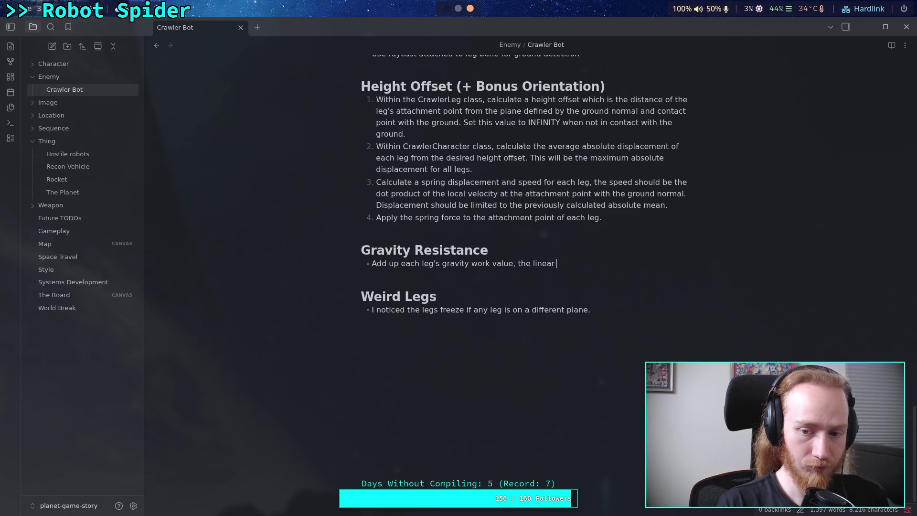
{"action": "type", "text": "angle"}
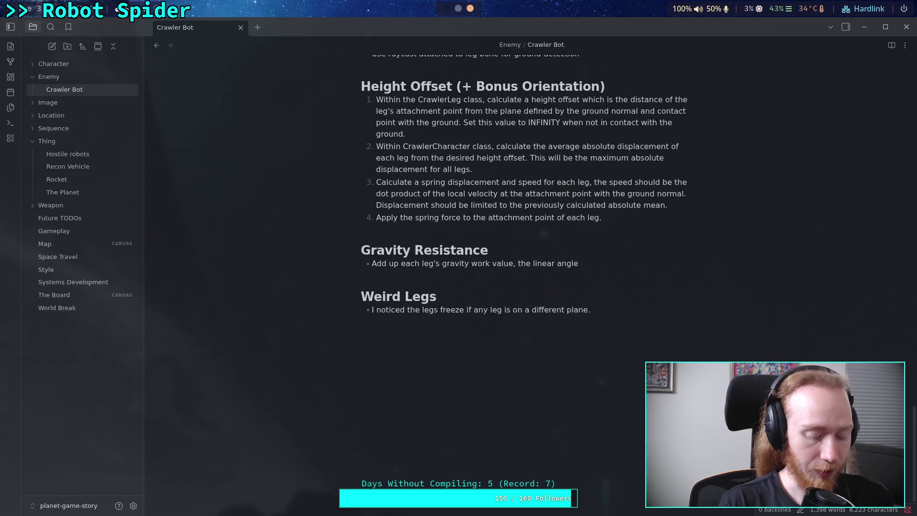
{"action": "type", "text": " from 9"}
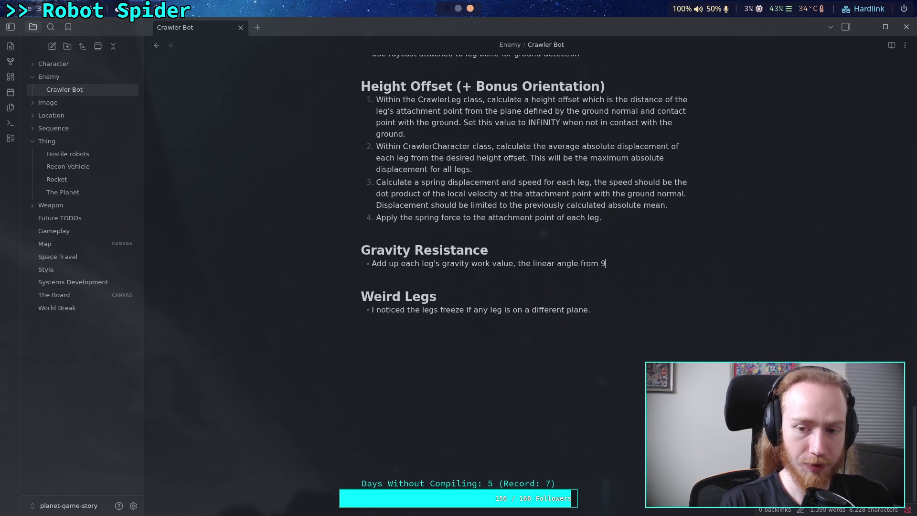
{"action": "key", "text": "BackSpace"}
{"action": "type", "text": "0 to 90"}
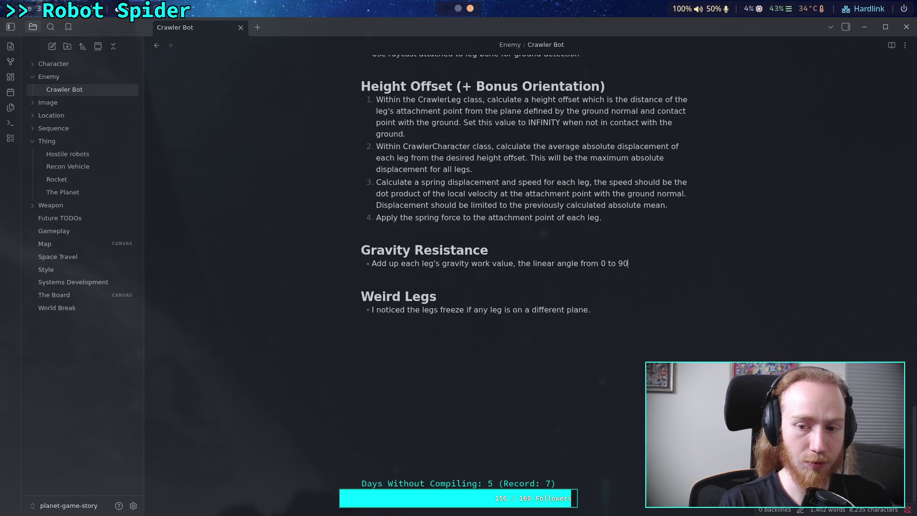
{"action": "type", "text": " degree"}
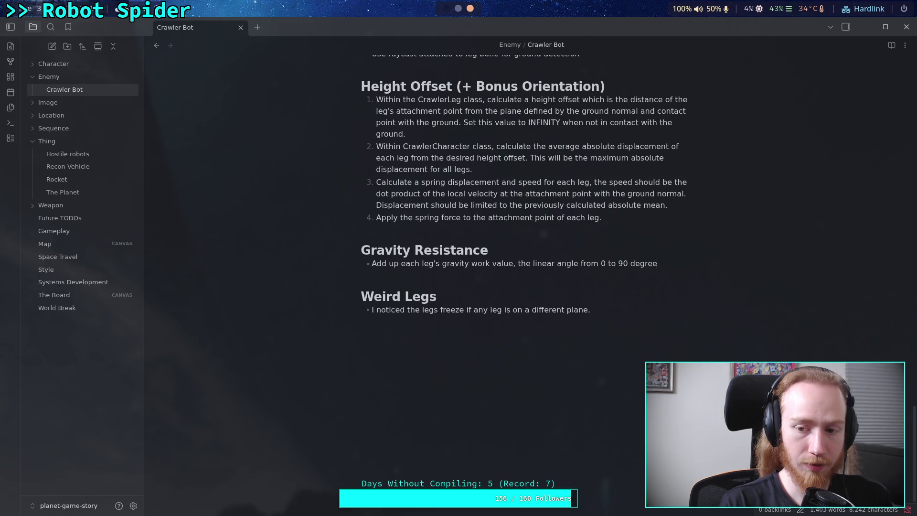
{"action": "type", "text": "s of "}
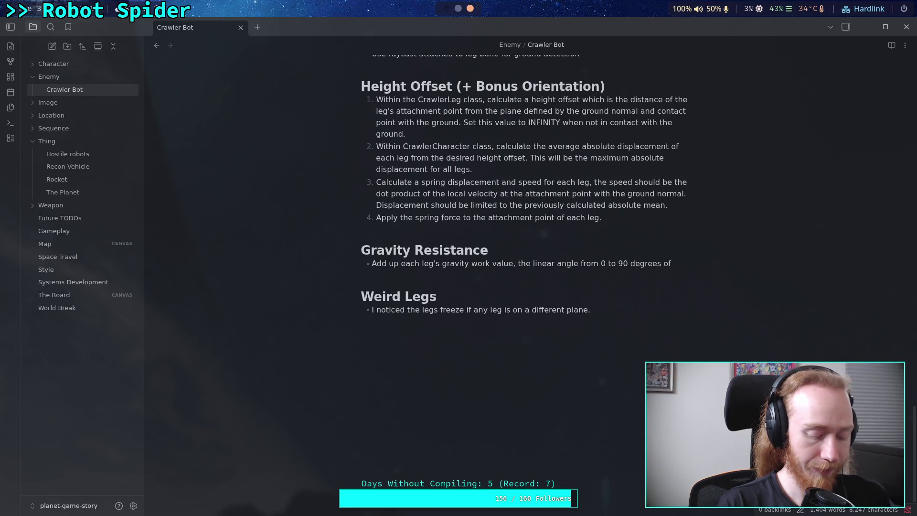
{"action": "type", "text": "orie"}
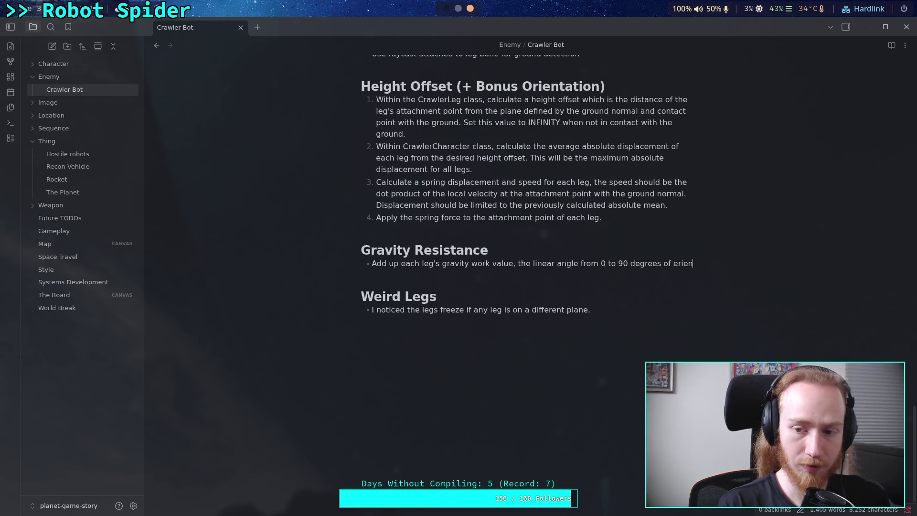
{"action": "key", "text": "BackSpace"}
{"action": "key", "text": "BackSpace"}
{"action": "key", "text": "BackSpace"}
{"action": "type", "text": "rientation "}
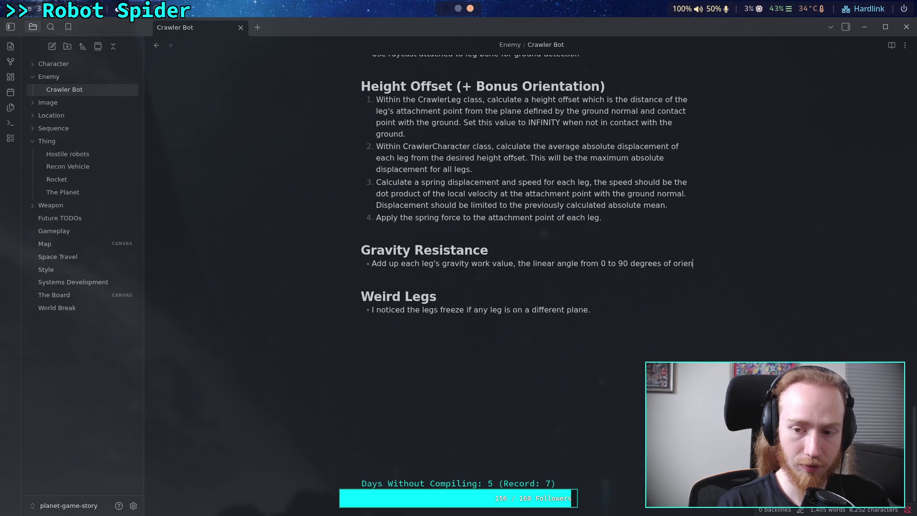
{"action": "type", "text": "with "}
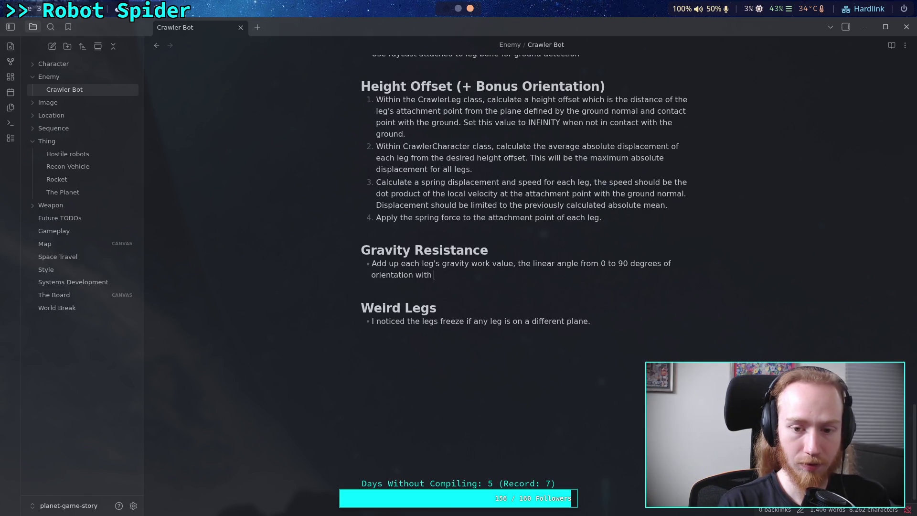
{"action": "type", "text": "the gr"}
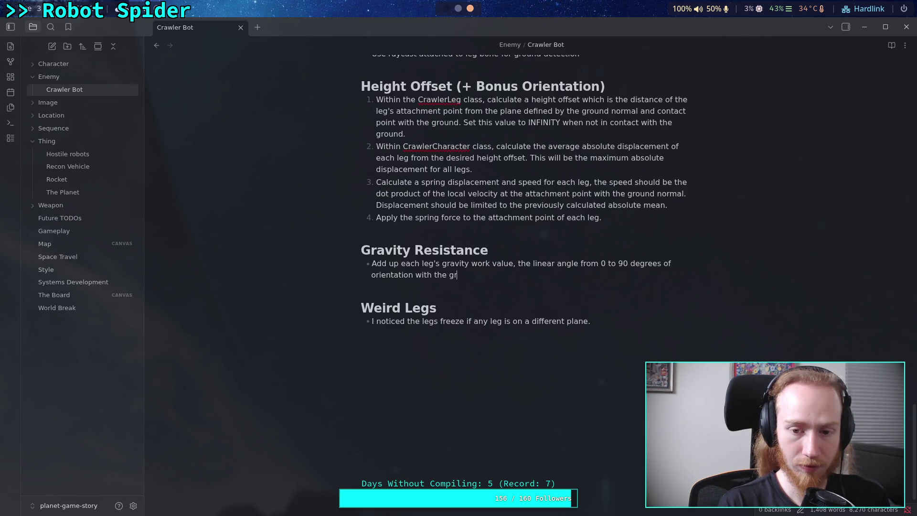
{"action": "key", "text": "BackSpace"}
{"action": "key", "text": "BackSpace"}
{"action": "type", "text": "gravity vet"}
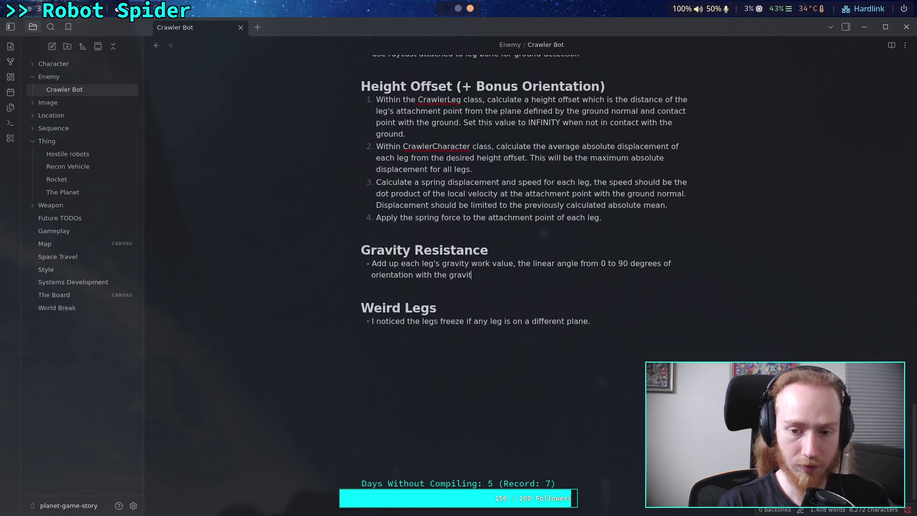
{"action": "key", "text": "BackSpace"}
{"action": "type", "text": "ctor "}
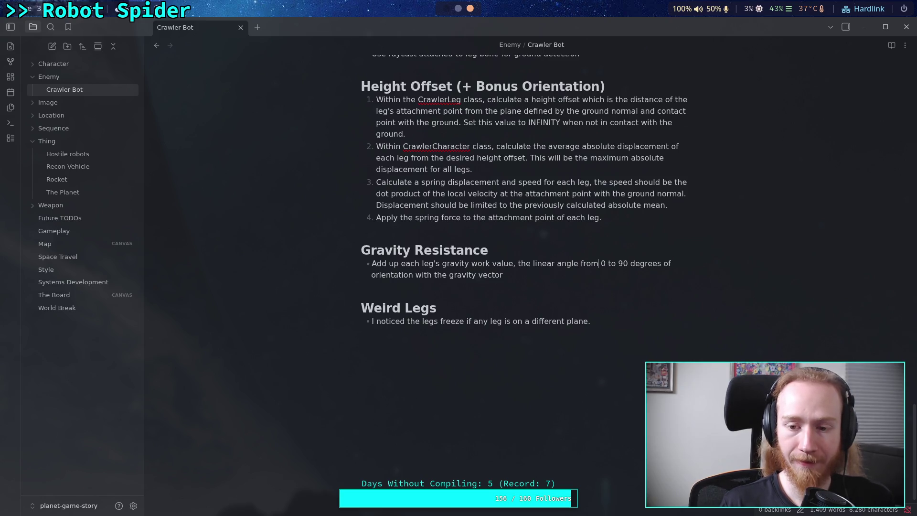
{"action": "type", "text": "absolute "}
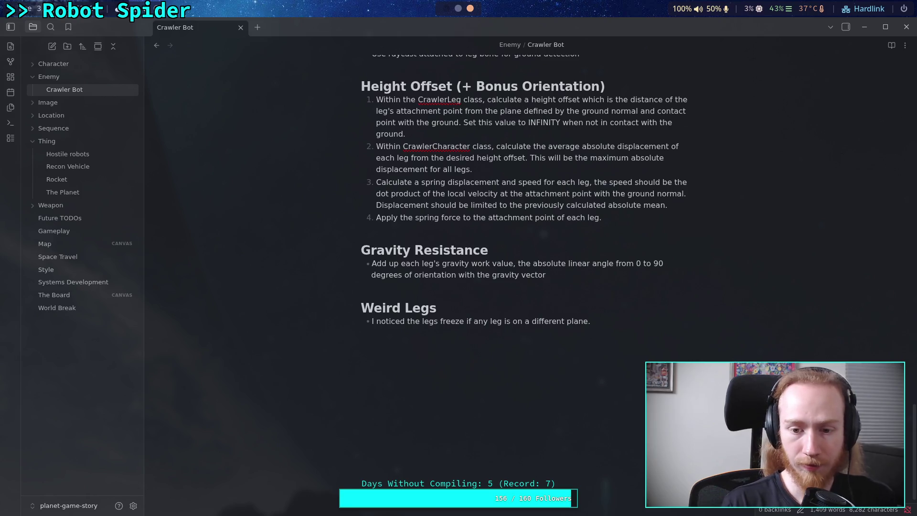
{"action": "type", "text": "."}
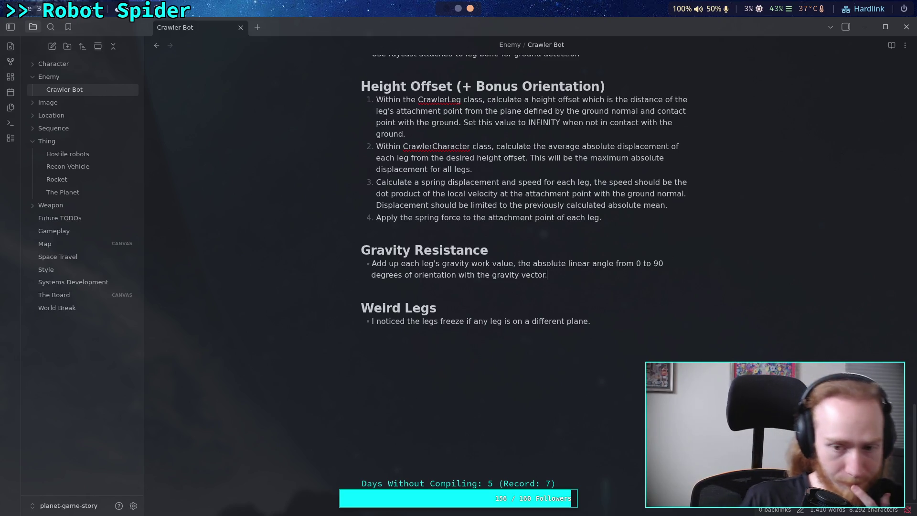
{"action": "key", "text": "BackSpace"}
{"action": "type", "text": ", over 90."}
Change 'gravity' to 'non-gravity' and add 'As a leg works less against gravity, it's value increased'
{"action": "left_click", "coordinate": [442, 263]}
{"action": "type", "text": "non-"}
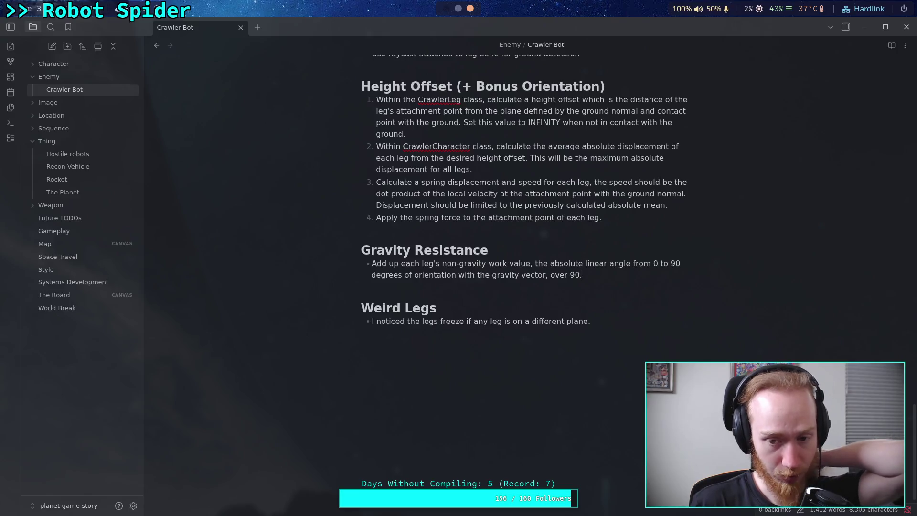
{"action": "left_click", "coordinate": [581, 274]}
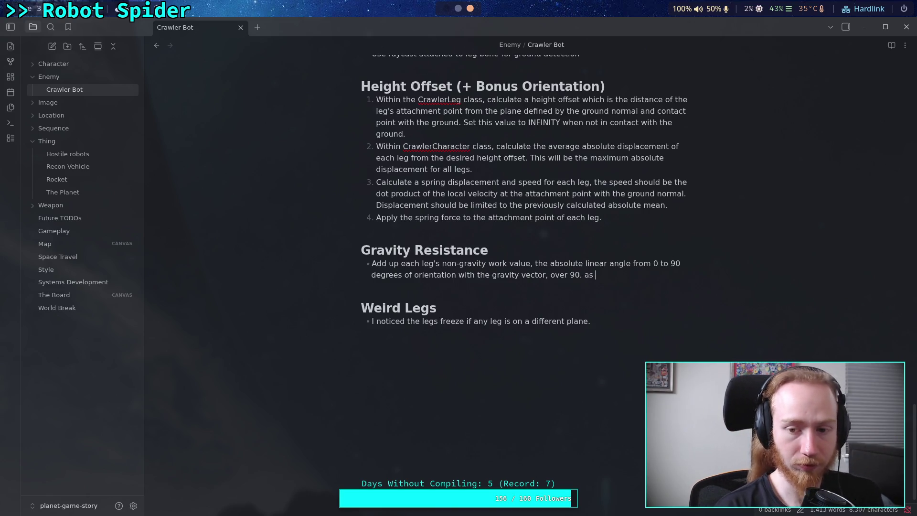
{"action": "type", "text": "As a leg works more"}
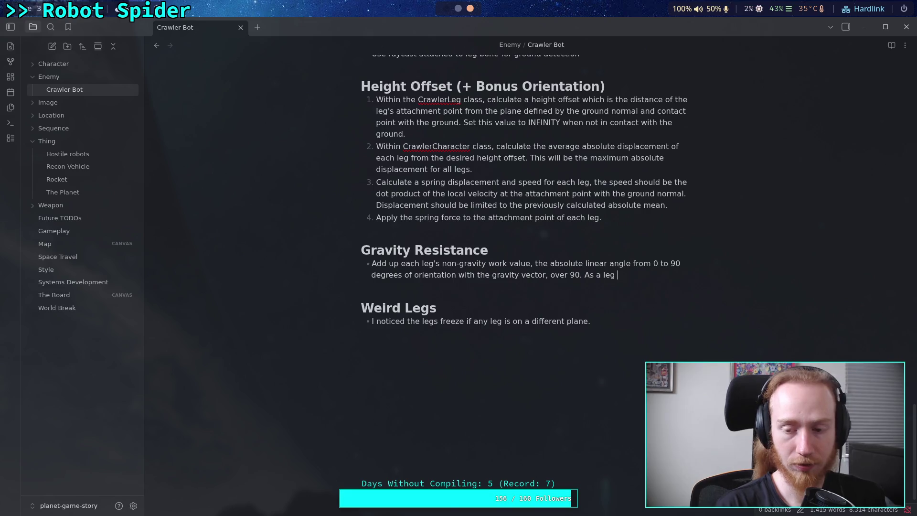
{"action": "type", "text": " agai"}
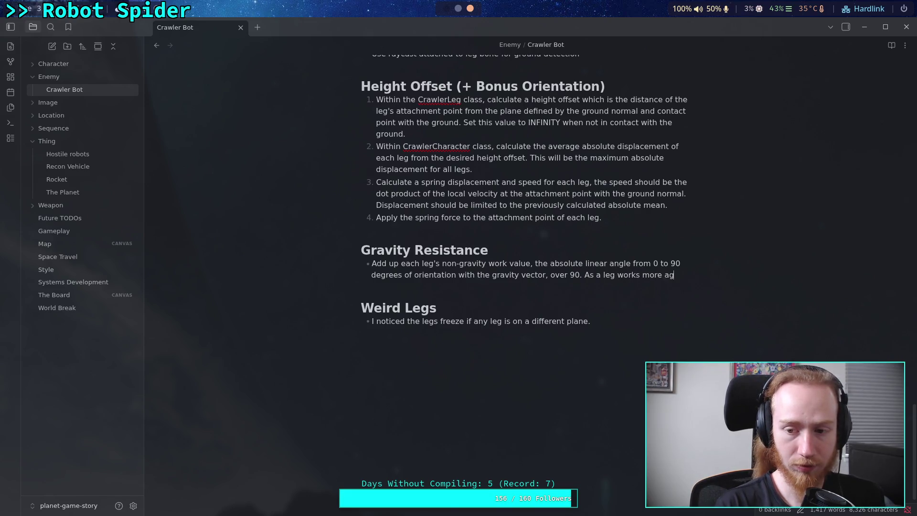
{"action": "key", "text": "BackSpace"}
{"action": "key", "text": "BackSpace"}
{"action": "key", "text": "BackSpace"}
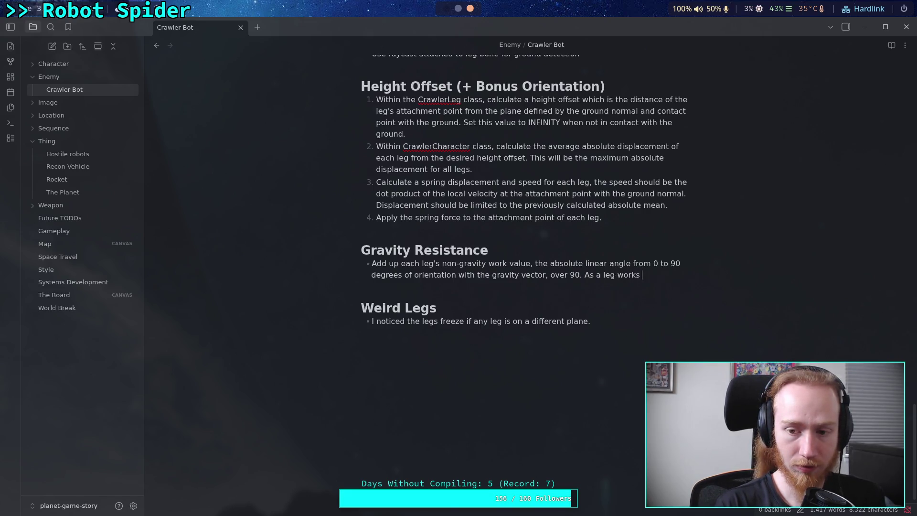
{"action": "type", "text": "less agains"}
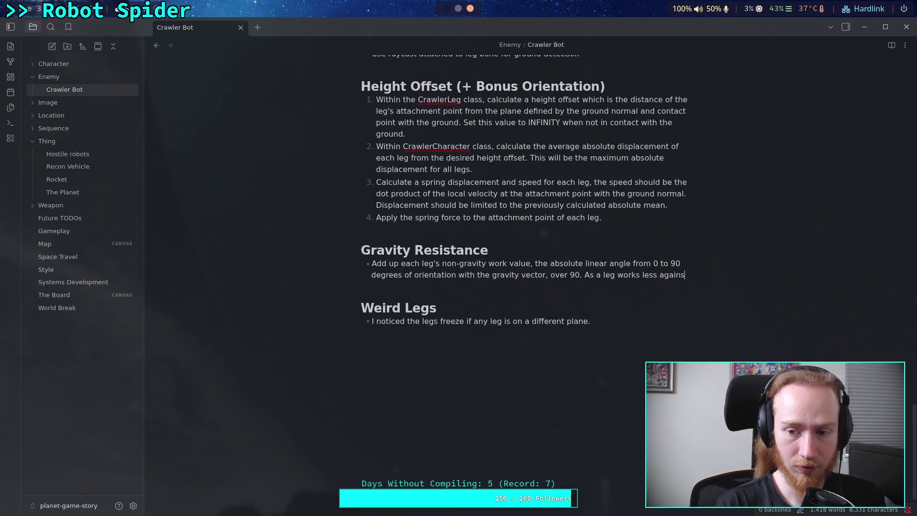
{"action": "type", "text": "t gravity,"}
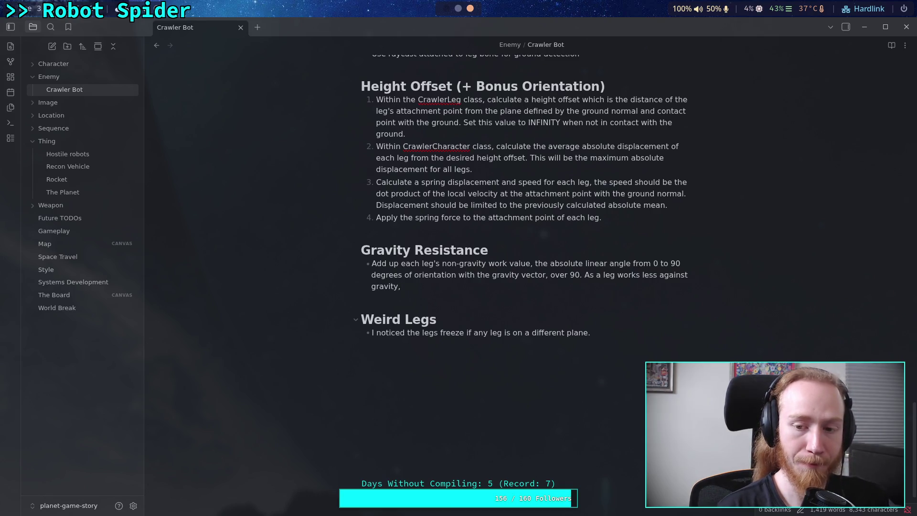
{"action": "type", "text": "it"}
{"action": "type", "text": "'s "}
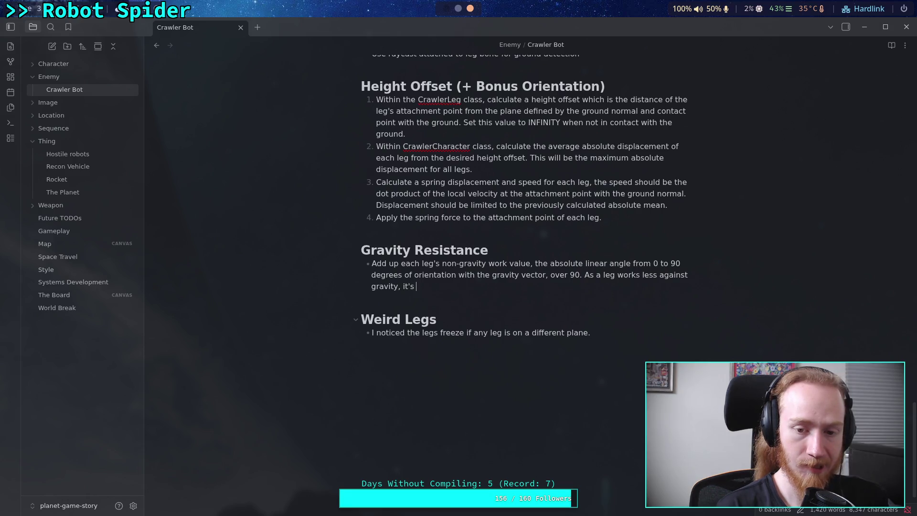
{"action": "type", "text": "value increased"}
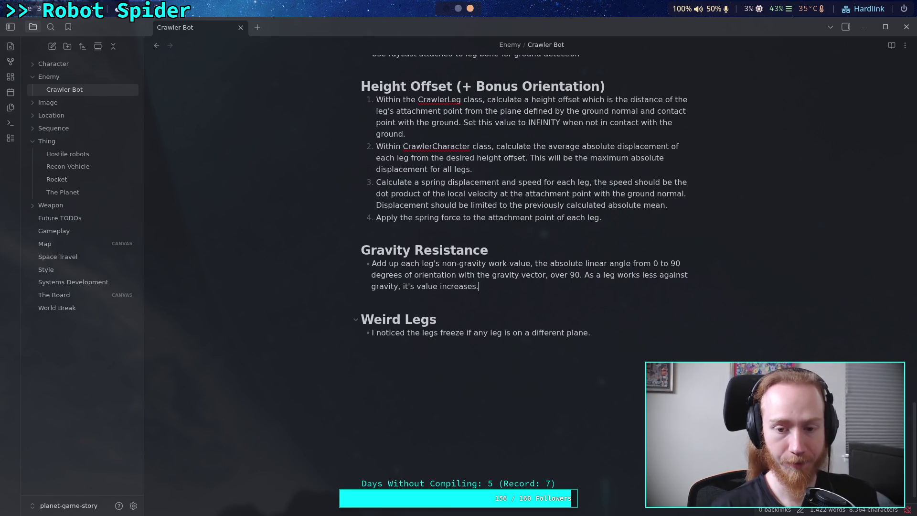
{"action": "type", "text": " lineary"}
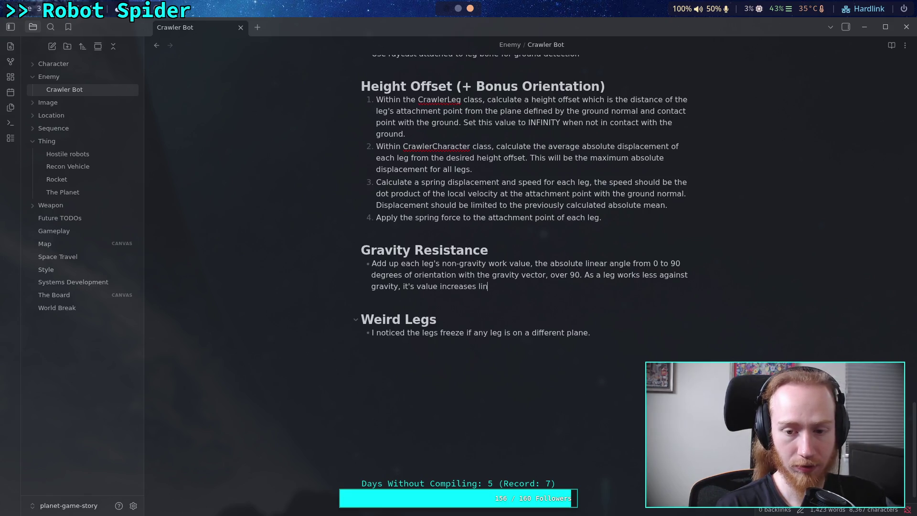
{"action": "key", "text": "BackSpace"}
{"action": "key", "text": "BackSpace"}
End the sentence with 'linearly.' and convert the bullets to numbered items '1.' and '2.'
{"action": "type", "text": "rly."}
{"action": "key", "text": "Return"}
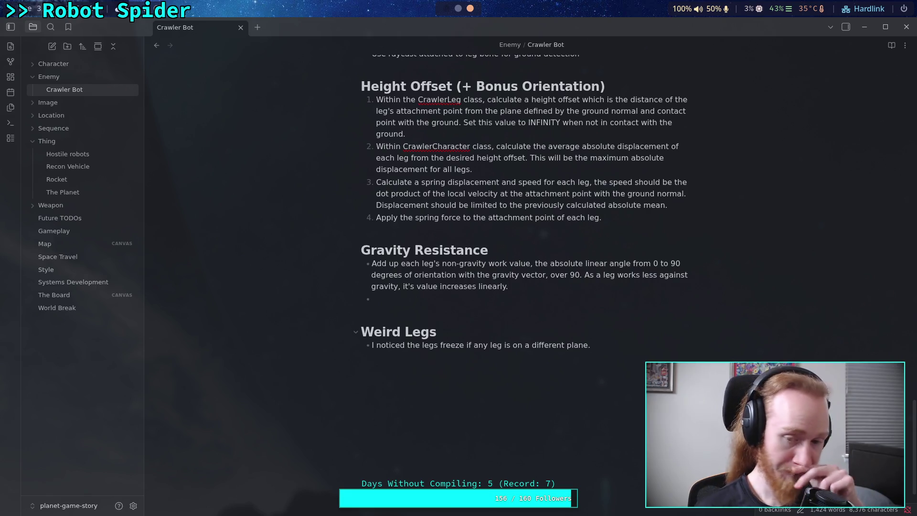
{"action": "key", "text": "Up"}
{"action": "key", "text": "BackSpace"}
{"action": "type", "text": "1."}
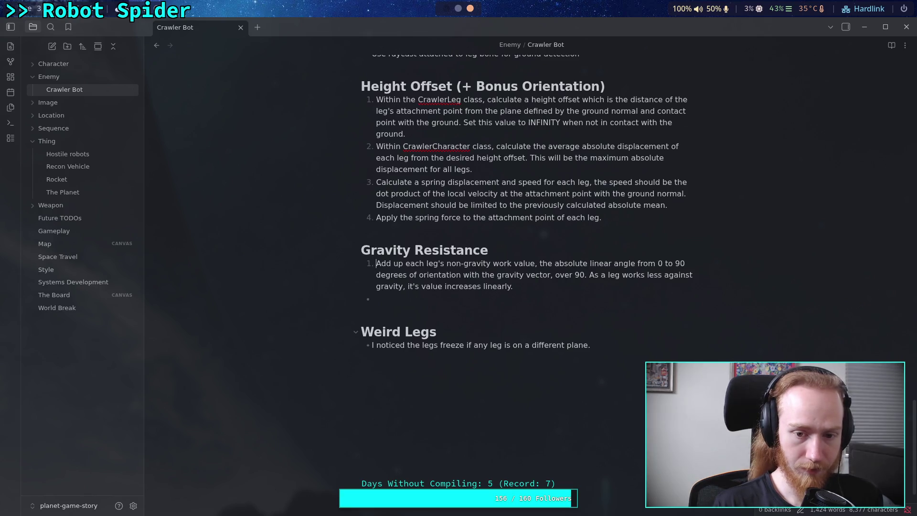
{"action": "key", "text": "BackSpace"}
{"action": "type", "text": "2."}
{"action": "key", "text": "BackSpace"}
{"action": "key", "text": "BackSpace"}
{"action": "type", "text": "."}
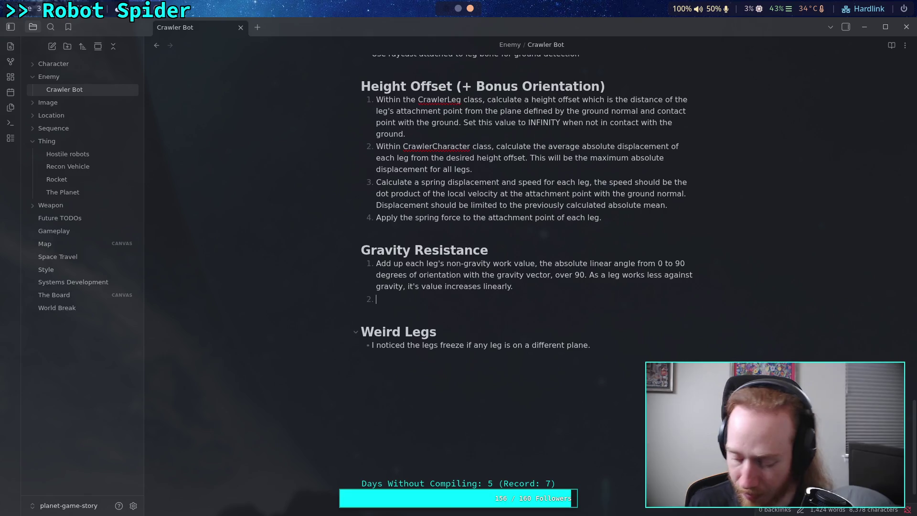
Replace 'linearly' in item 1 with 'up to 1'
{"action": "double_click", "coordinate": [495, 286]}
{"action": "key", "text": "BackSpace"}
{"action": "type", "text": "to 1"}
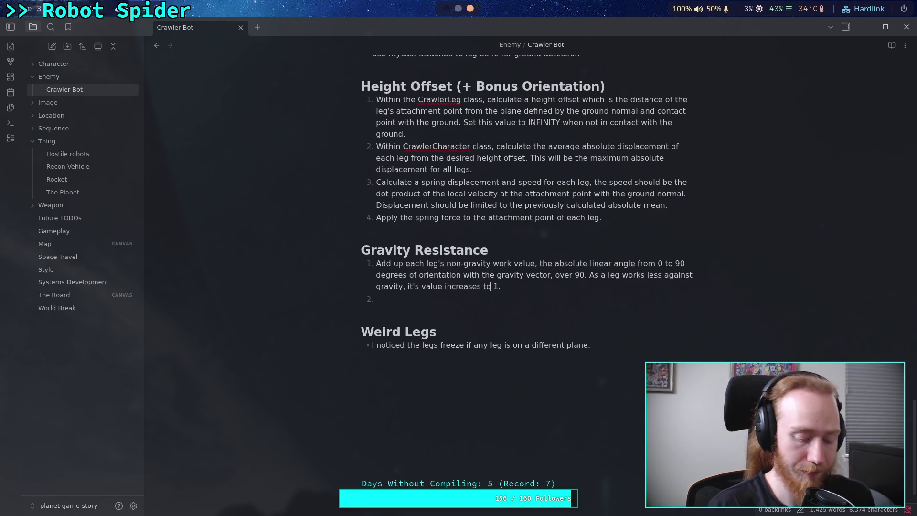
{"action": "type", "text": "wards"}
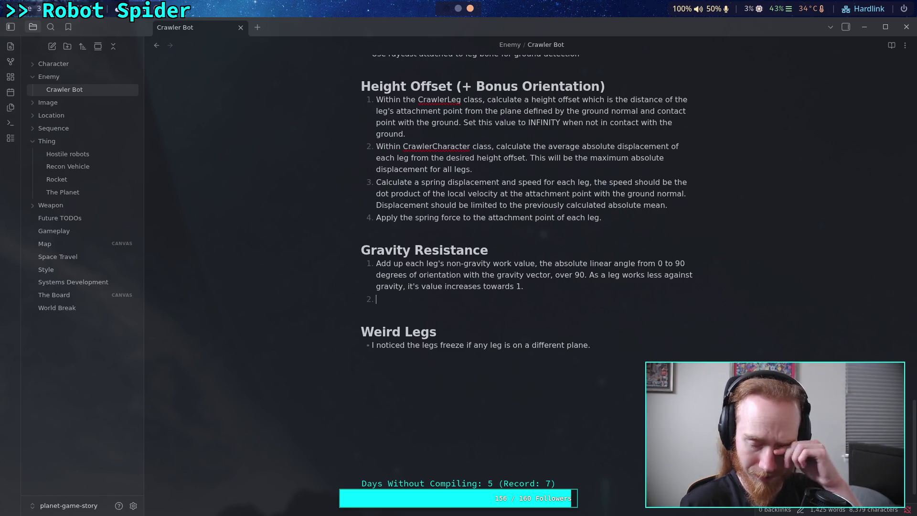
{"action": "key", "text": "BackSpace"}
{"action": "key", "text": "BackSpace"}
{"action": "key", "text": "BackSpace"}
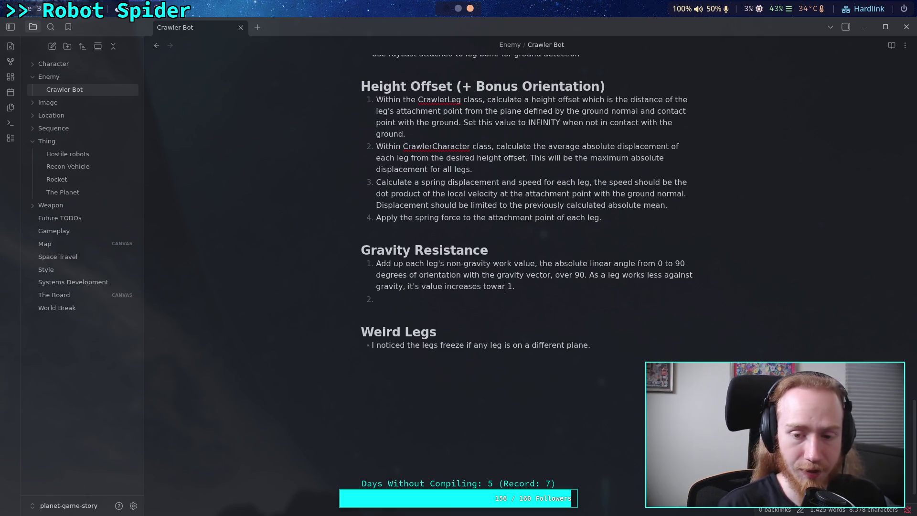
{"action": "type", "text": "up to"}
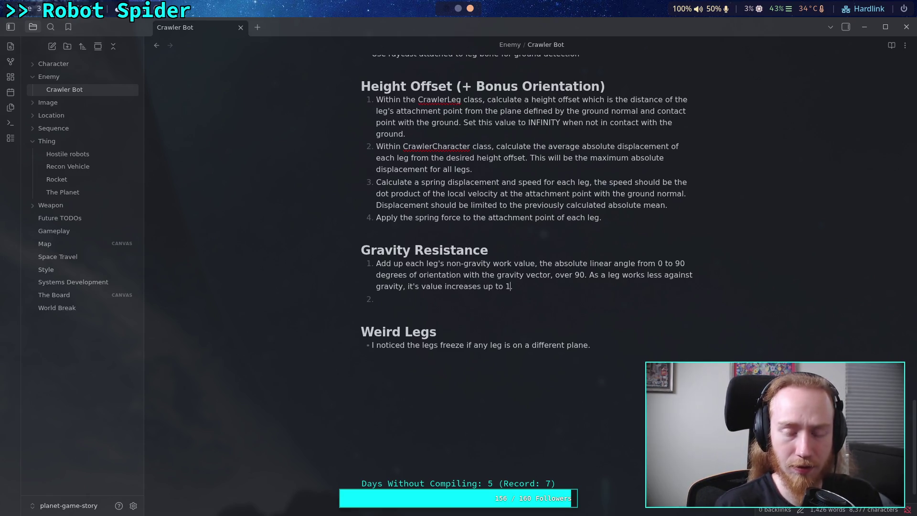
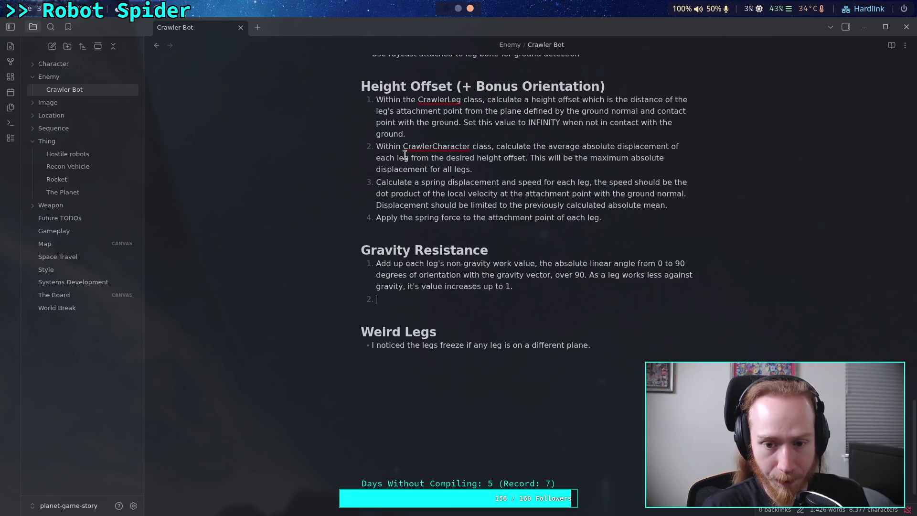
Select the old non-gravity work step and the empty step under Gravity Resistance
{"action": "left_click_drag", "start_coordinate": [414, 298], "coordinate": [375, 263]}
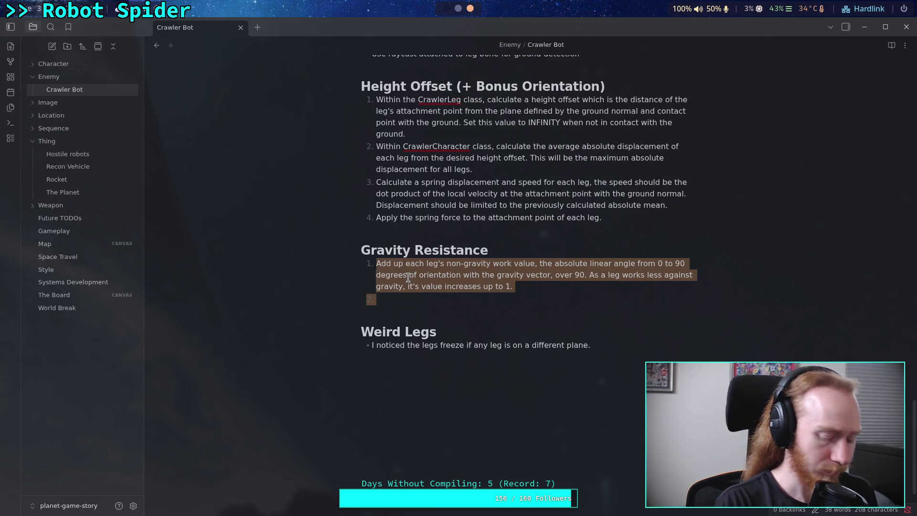
Reword step 1 to obtain each spring part's acceleration by dividing force by the body's total mass; begin step 2
{"action": "type", "text": "Ta"}
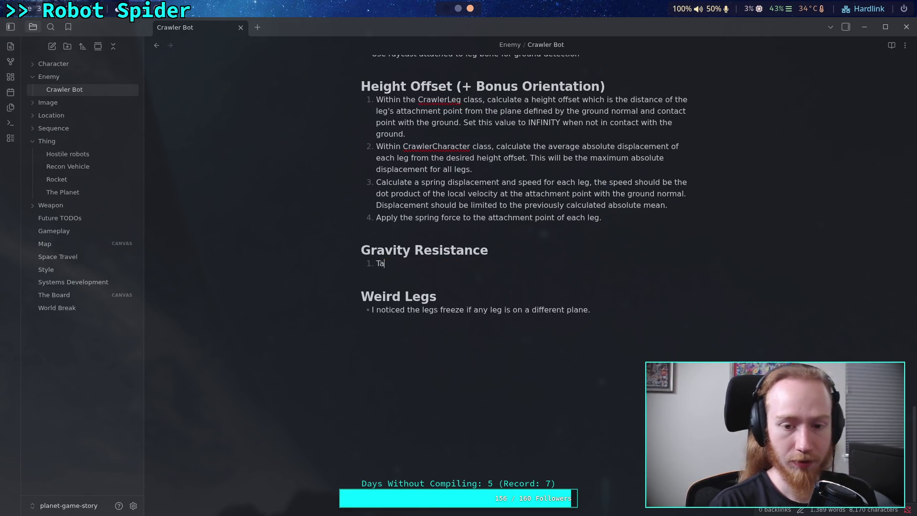
{"action": "type", "text": "ke the length of the"}
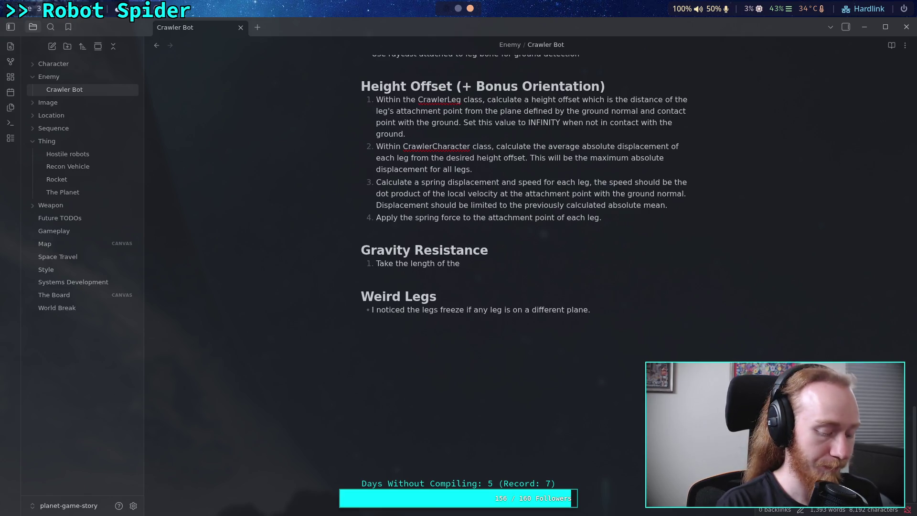
{"action": "key", "text": "BackSpace"}
{"action": "key", "text": "BackSpace"}
{"action": "key", "text": "BackSpace"}
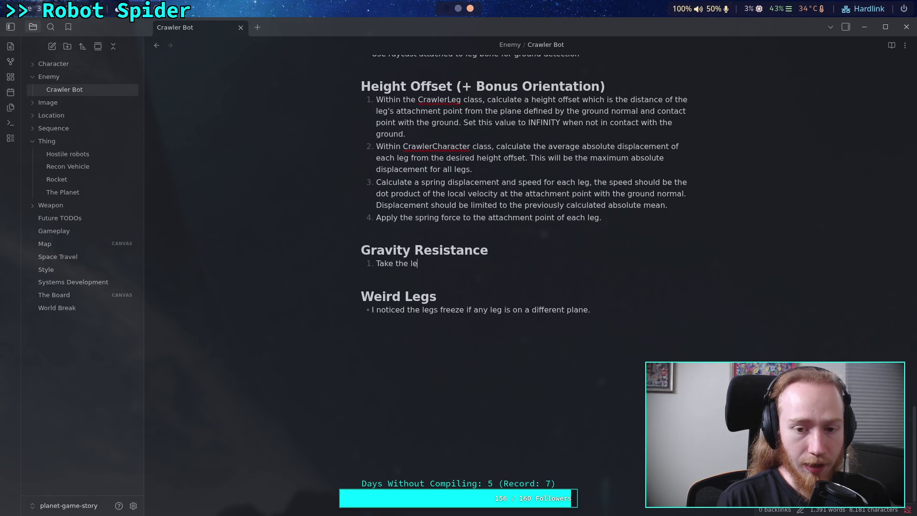
{"action": "type", "text": "vector "}
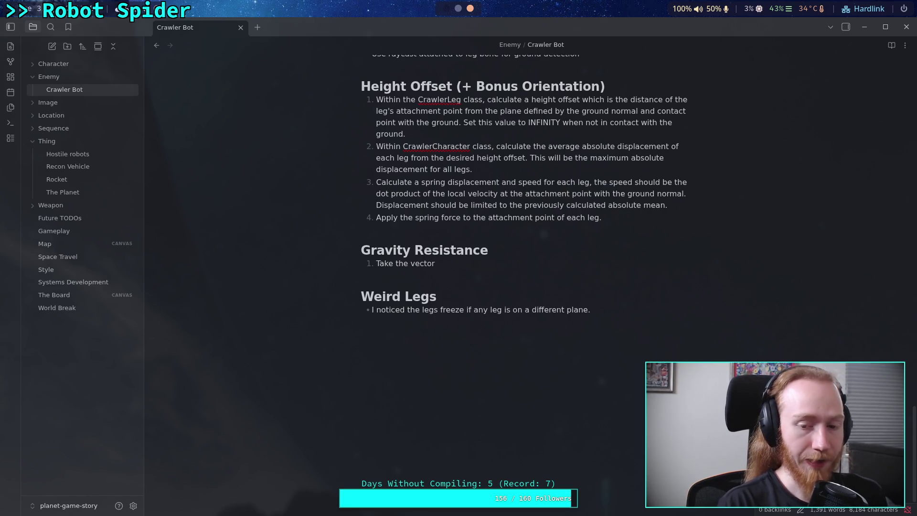
{"action": "type", "text": "of each "}
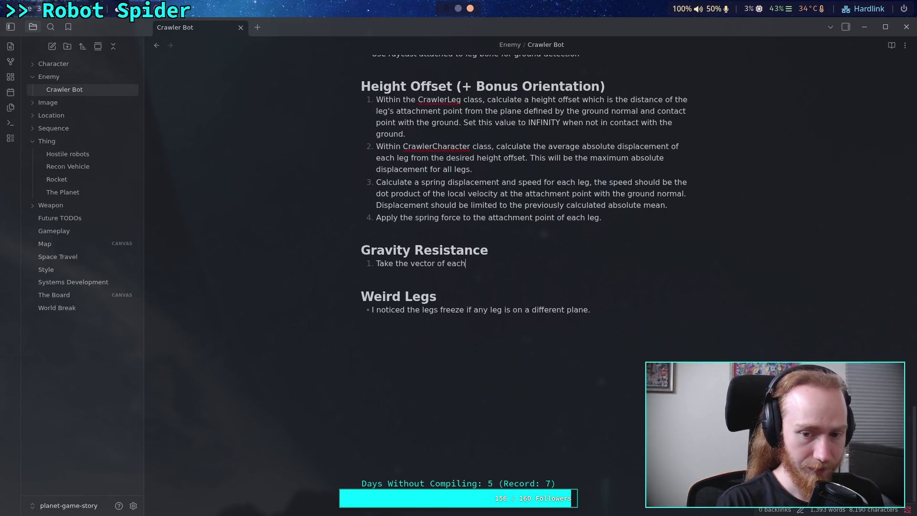
{"action": "type", "text": "spring's ac"}
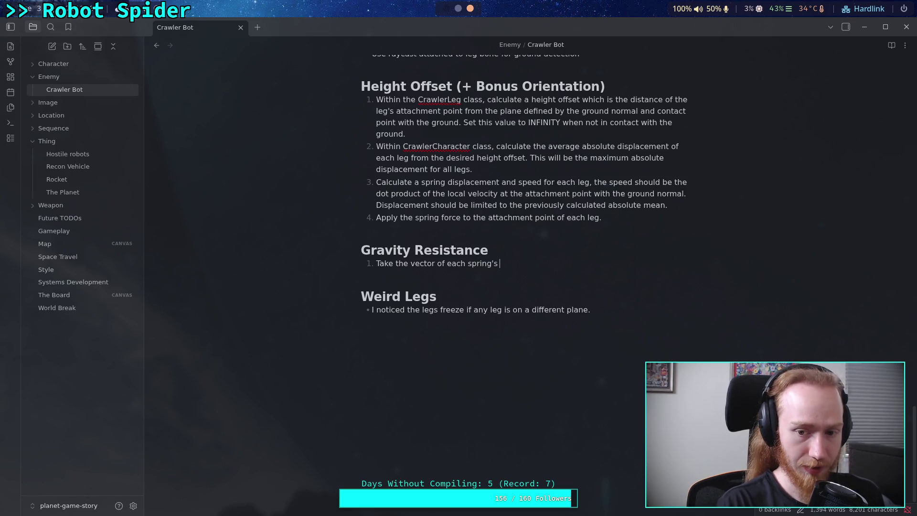
{"action": "key", "text": "BackSpace"}
{"action": "key", "text": "BackSpace"}
{"action": "key", "text": "BackSpace"}
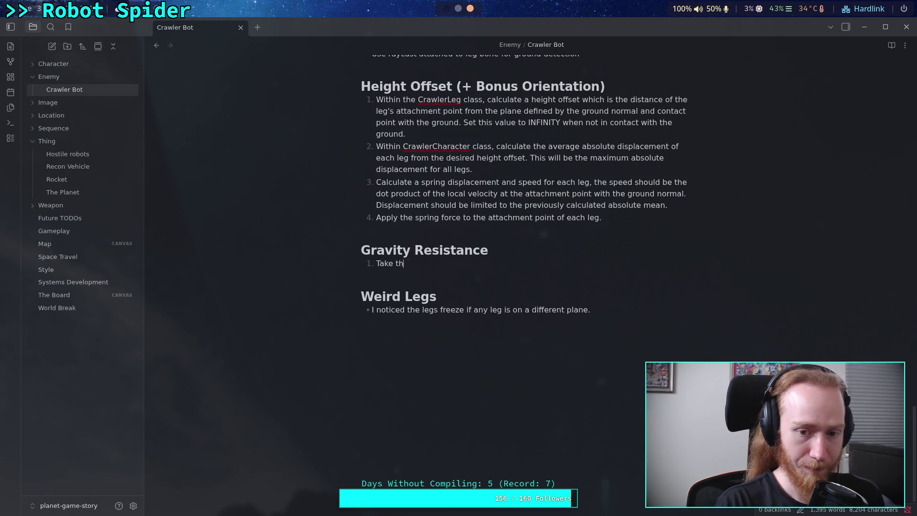
{"action": "key", "text": "BackSpace"}
{"action": "key", "text": "BackSpace"}
{"action": "type", "text": "Obt"}
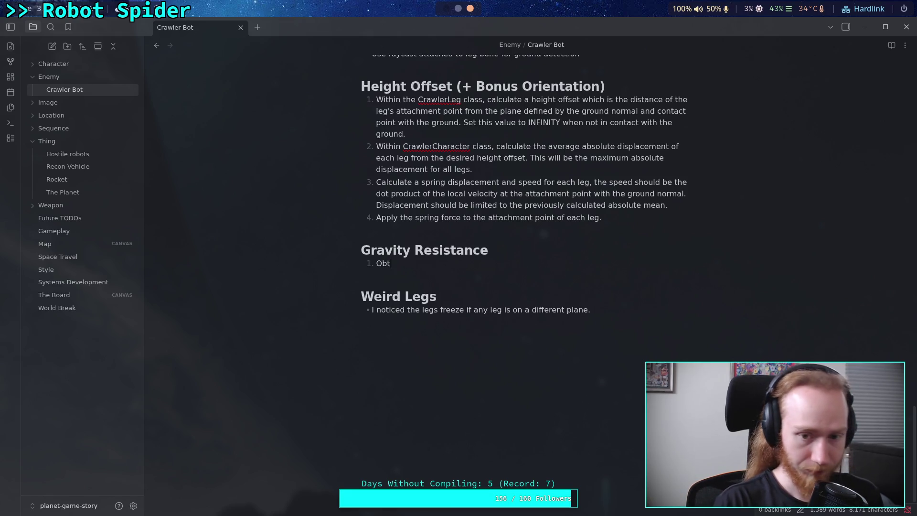
{"action": "type", "text": "ain the accel"}
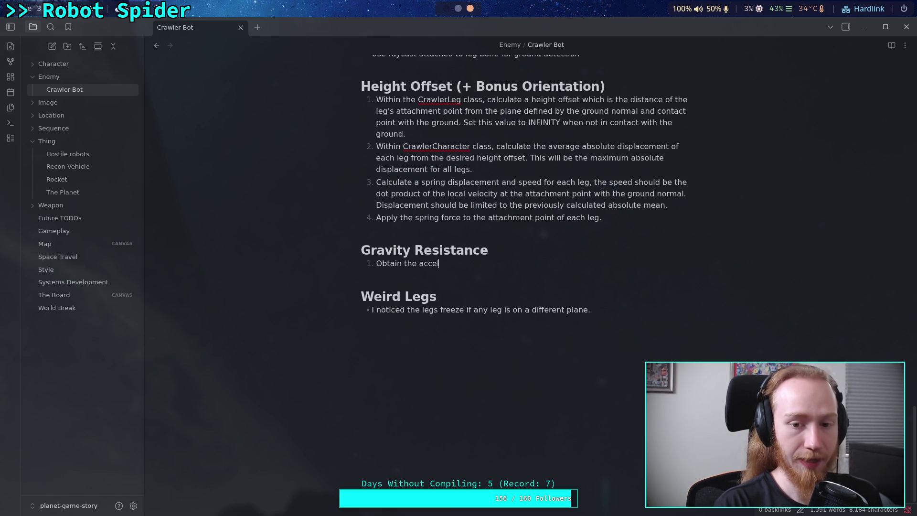
{"action": "type", "text": "eration vec"}
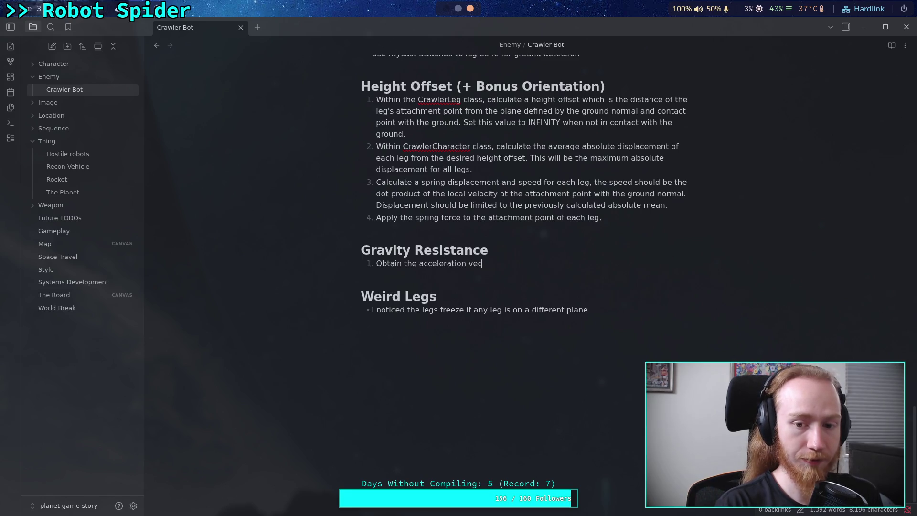
{"action": "type", "text": "tor of each "}
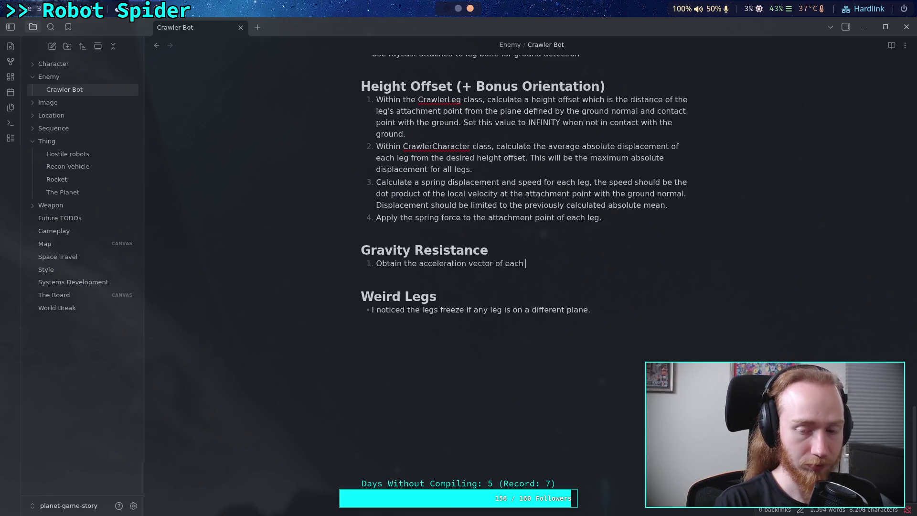
{"action": "type", "text": "spring part "}
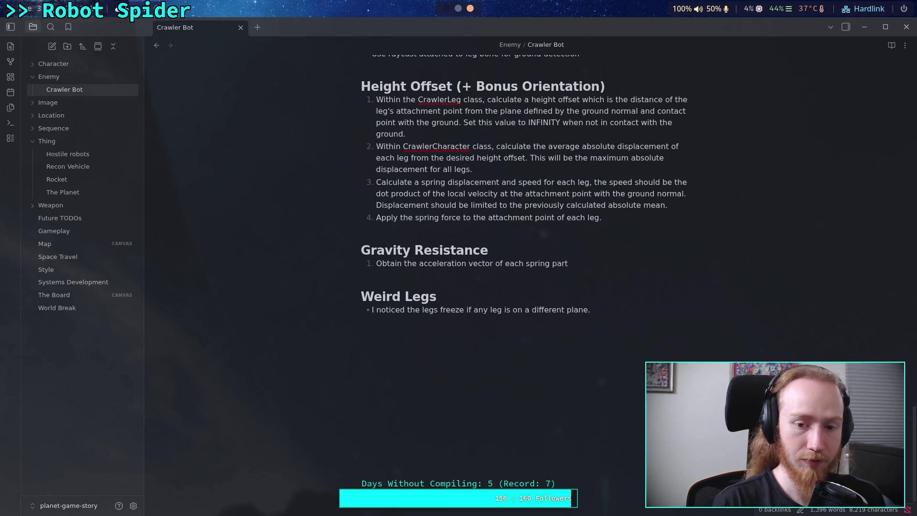
{"action": "type", "text": "by"}
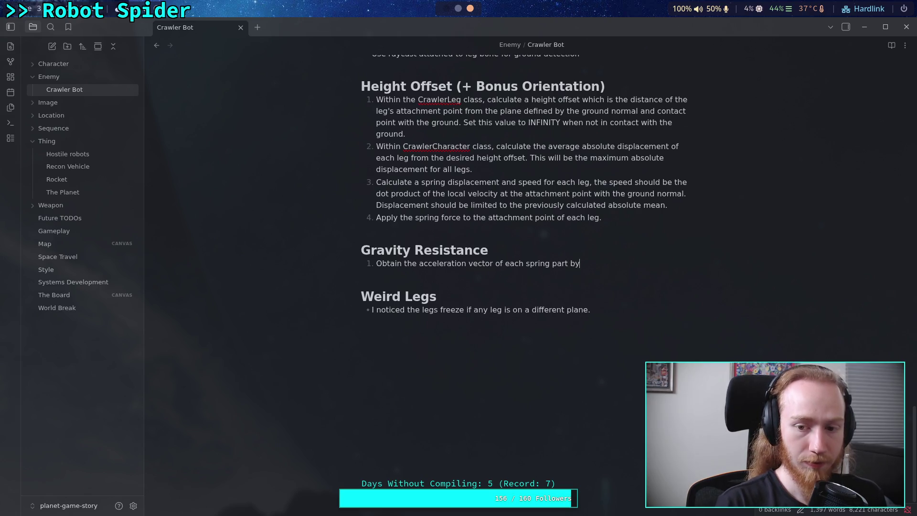
{"action": "type", "text": " dividing"}
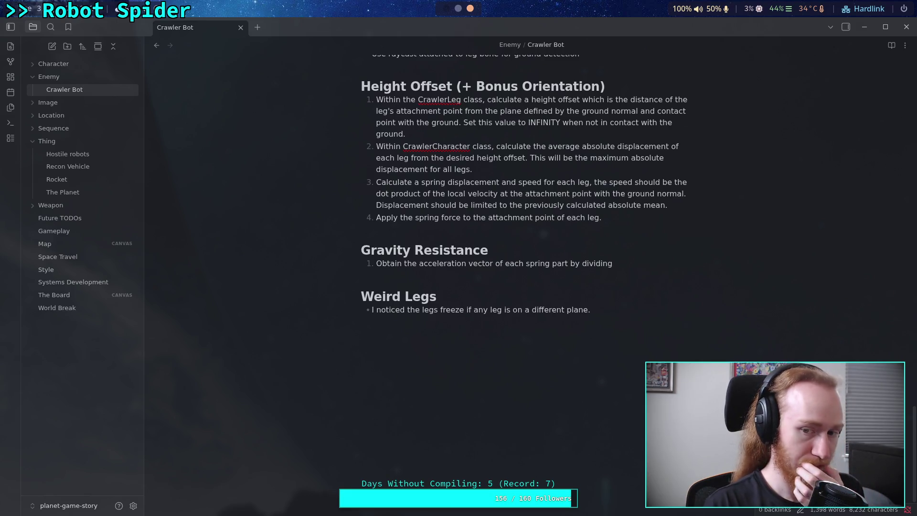
{"action": "key", "text": "BackSpace"}
{"action": "key", "text": "BackSpace"}
{"action": "key", "text": "BackSpace"}
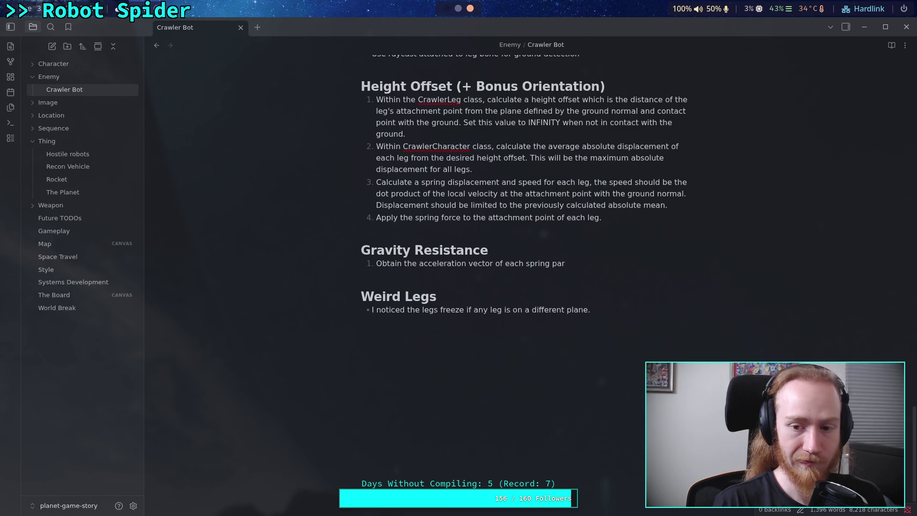
{"action": "type", "text": "t, spe"}
{"action": "key", "text": "BackSpace"}
{"action": "key", "text": "BackSpace"}
{"action": "type", "text": "eparate from the shared mass"}
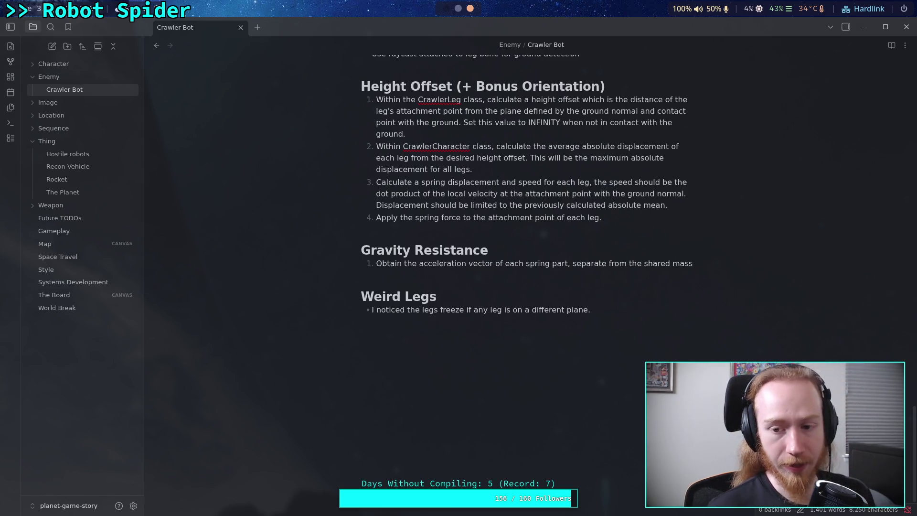
{"action": "key", "text": "BackSpace"}
{"action": "key", "text": "BackSpace"}
{"action": "key", "text": "BackSpace"}
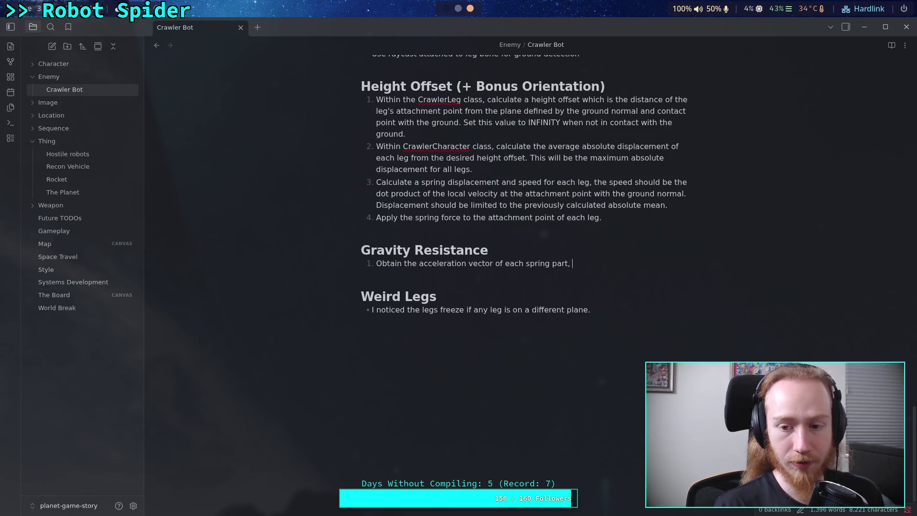
{"action": "type", "text": "d"}
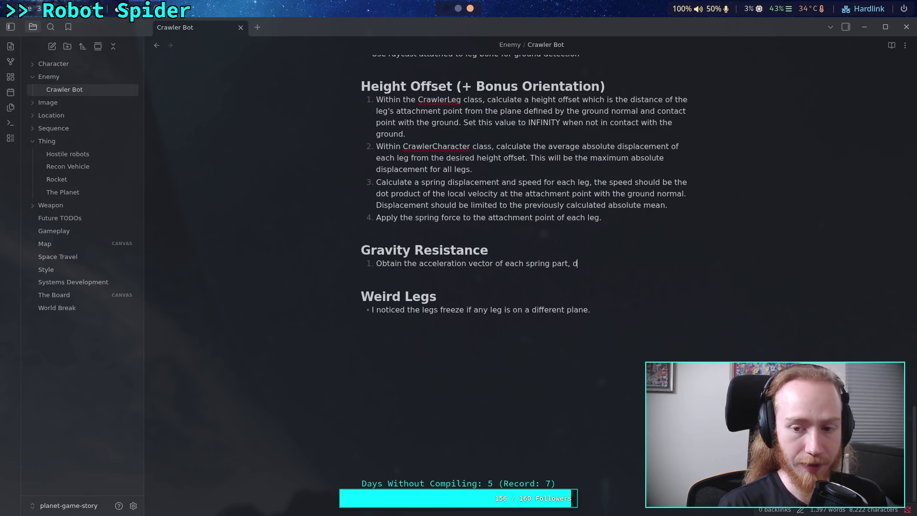
{"action": "type", "text": "ivide the force vector by the"}
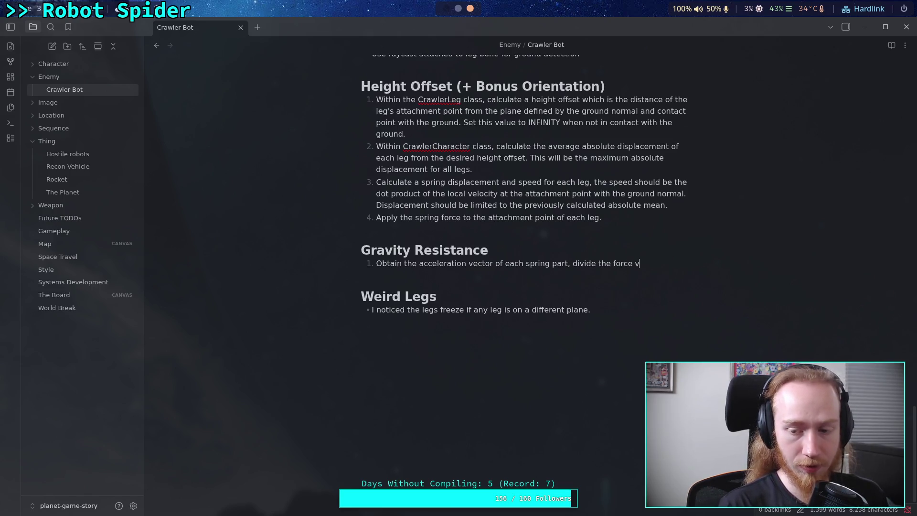
{"action": "type", "text": " tot"}
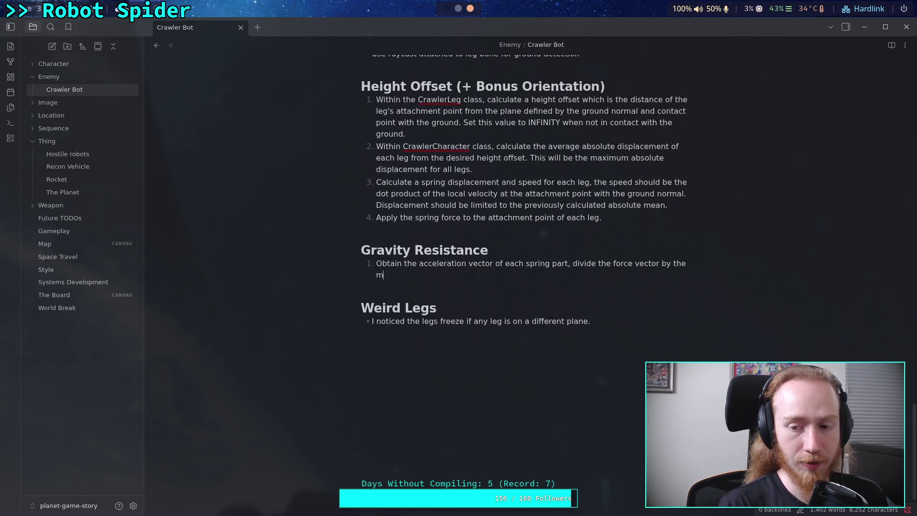
{"action": "type", "text": "al mass of the bod"}
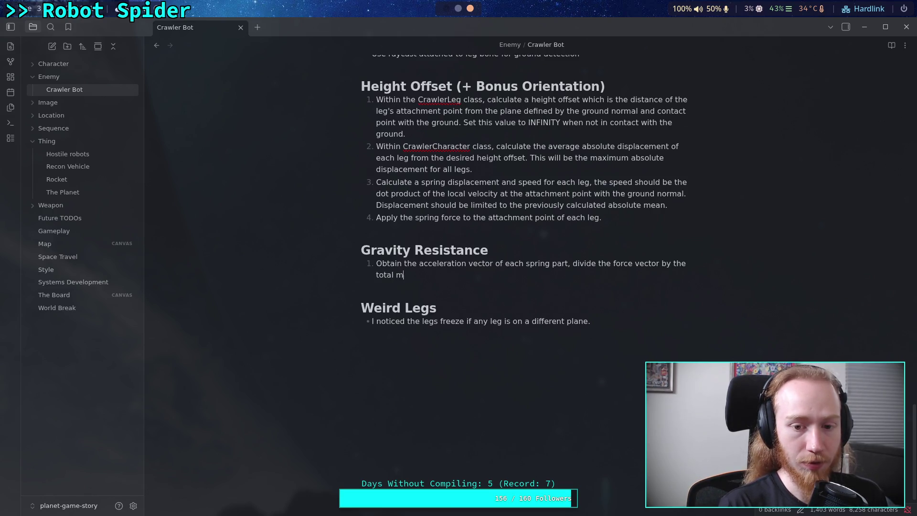
{"action": "type", "text": "y"}
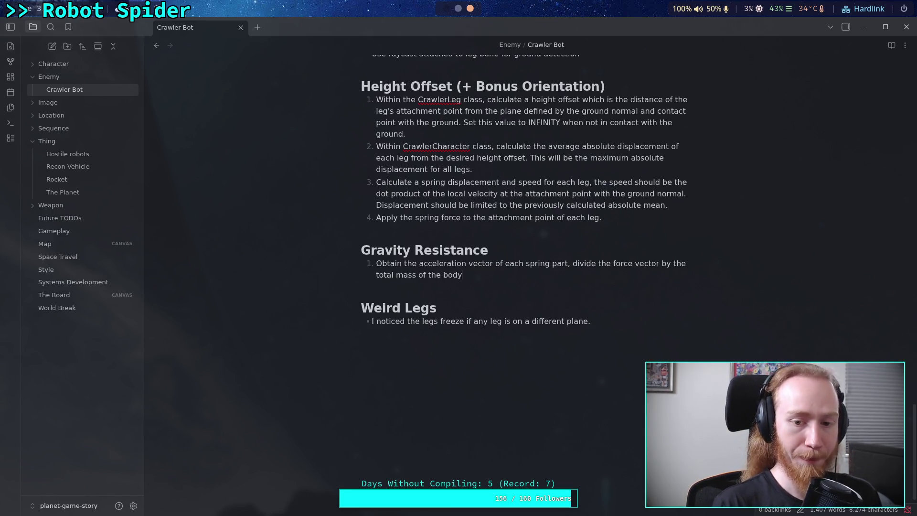
{"action": "type", "text": "."}
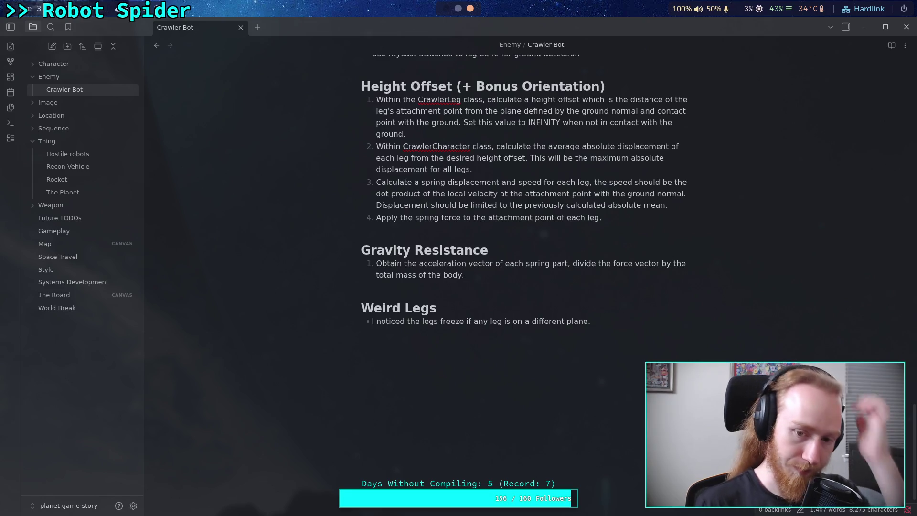
{"action": "key", "text": "Return"}
Write step 2 as 'Project the acceleration vector onto gravity, and take the squared length'
{"action": "type", "text": "Project th"}
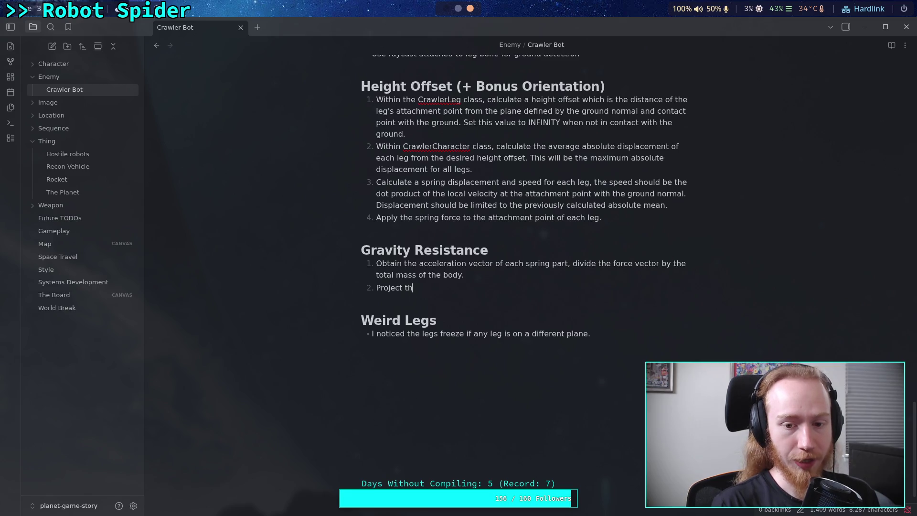
{"action": "type", "text": "e acceleration vector onto gravity, and take the "}
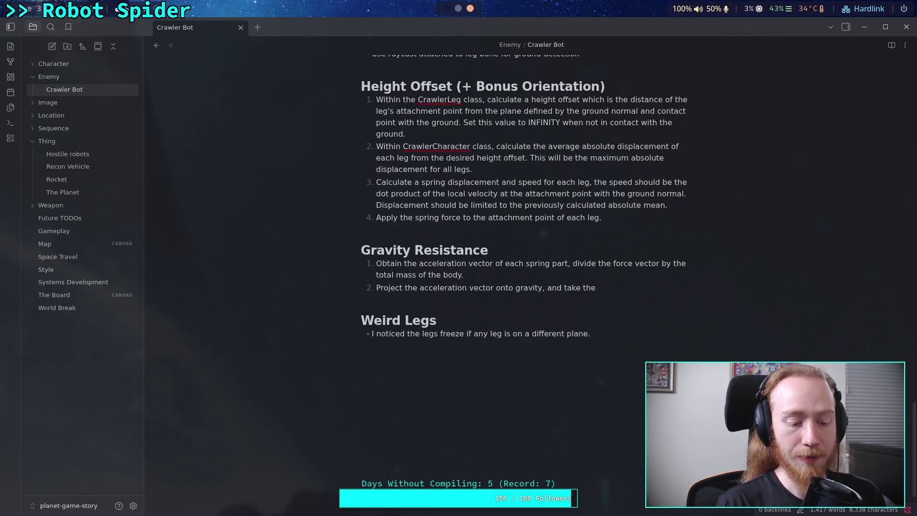
{"action": "type", "text": "s"}
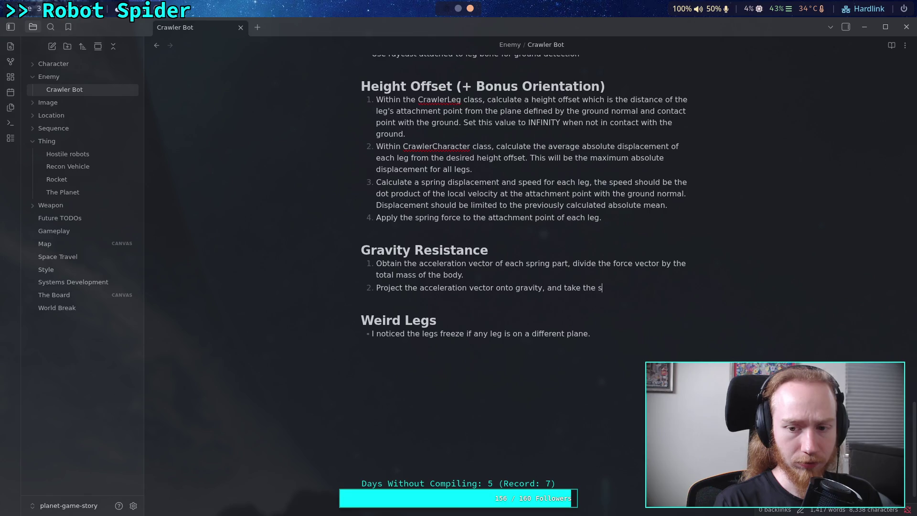
{"action": "type", "text": "quared length"}
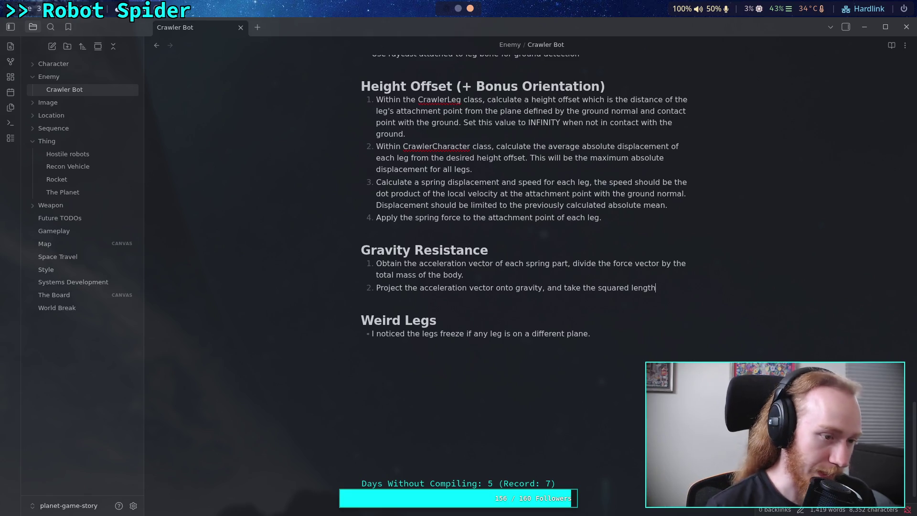
Switch to the workspace showing Obsidian's Crawler Bot note
{"action": "left_click", "coordinate": [448, 8]}
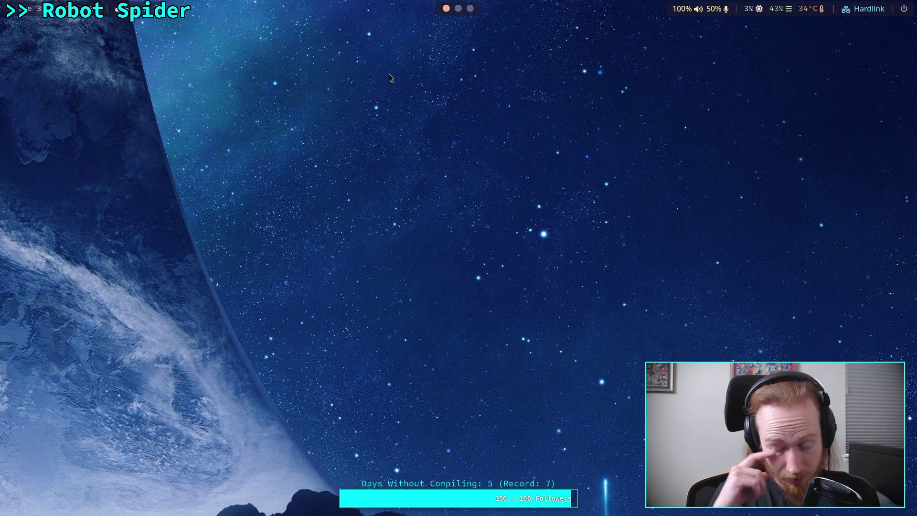
{"action": "left_click", "coordinate": [470, 9]}
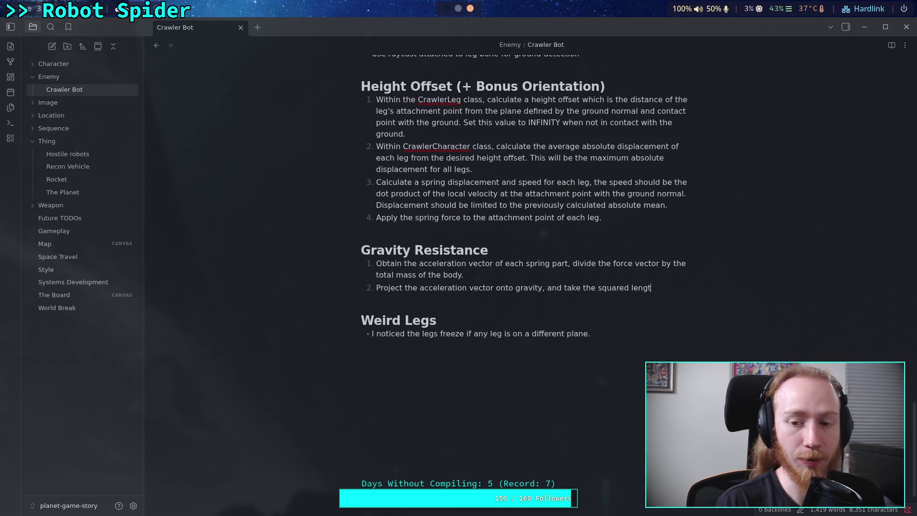
Replace 'squared length' with gravity projection length over acceleration length, subtracted from 1 for the anti-gravity fraction; begin step 3
{"action": "key", "text": "BackSpace"}
{"action": "key", "text": "BackSpace"}
{"action": "key", "text": "BackSpace"}
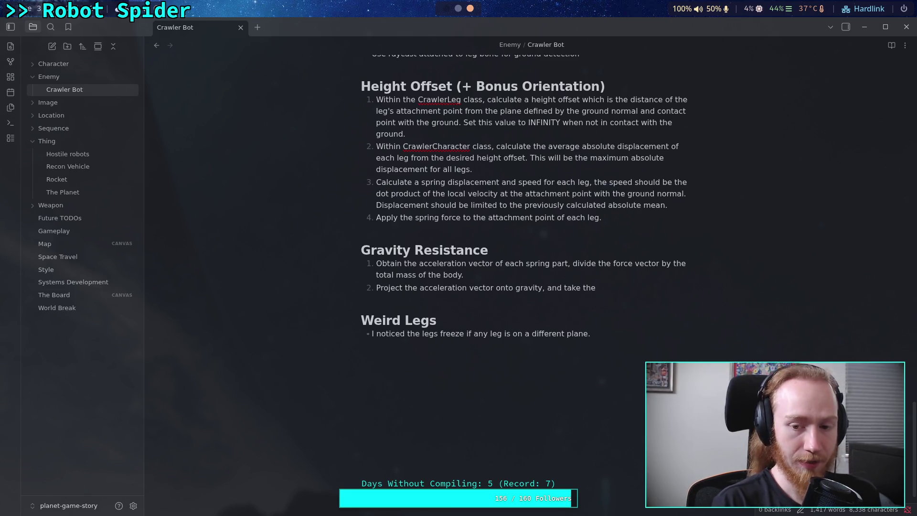
{"action": "type", "text": "legth"}
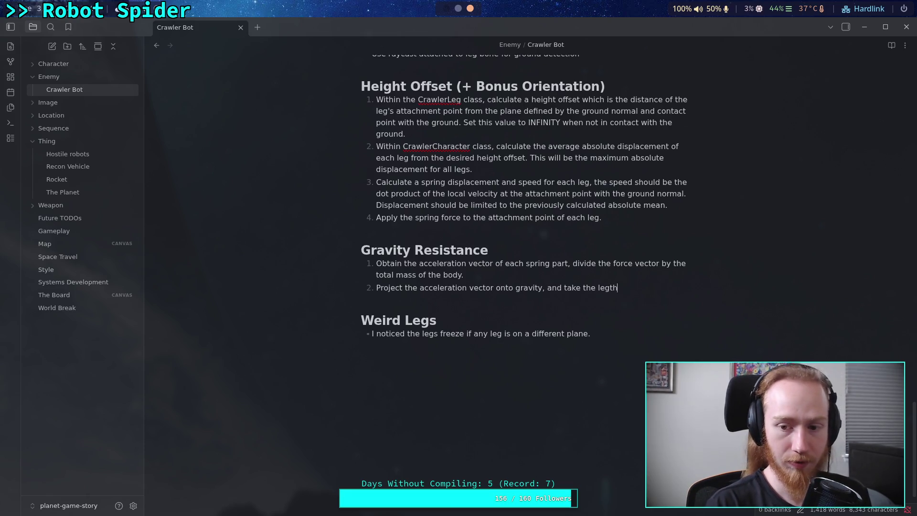
{"action": "key", "text": "BackSpace"}
{"action": "type", "text": "nth"}
{"action": "key", "text": "BackSpace"}
{"action": "key", "text": "BackSpace"}
{"action": "type", "text": "gth of "}
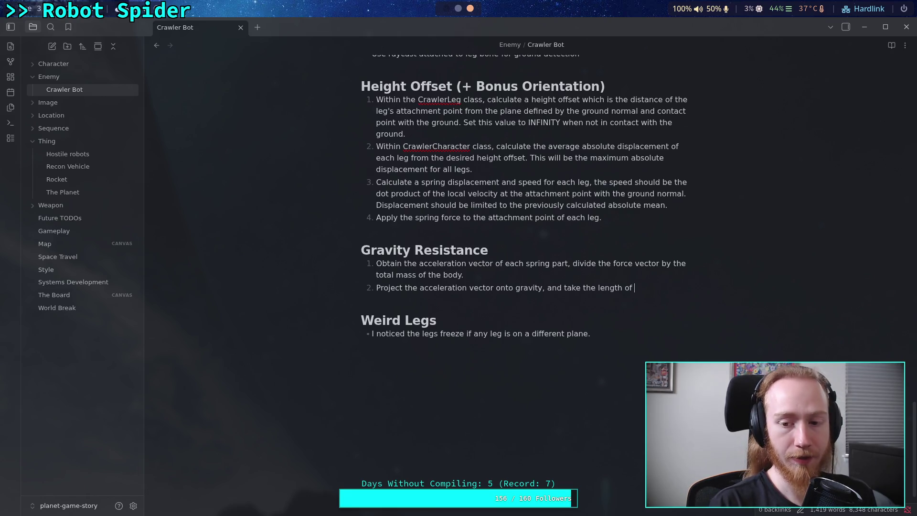
{"action": "type", "text": "the gravityprojection ever the length"}
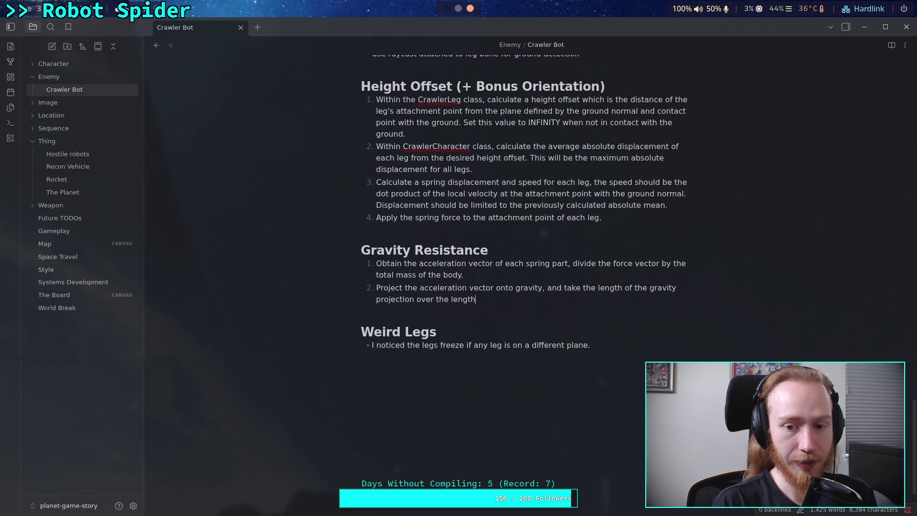
{"action": "type", "text": "of the "}
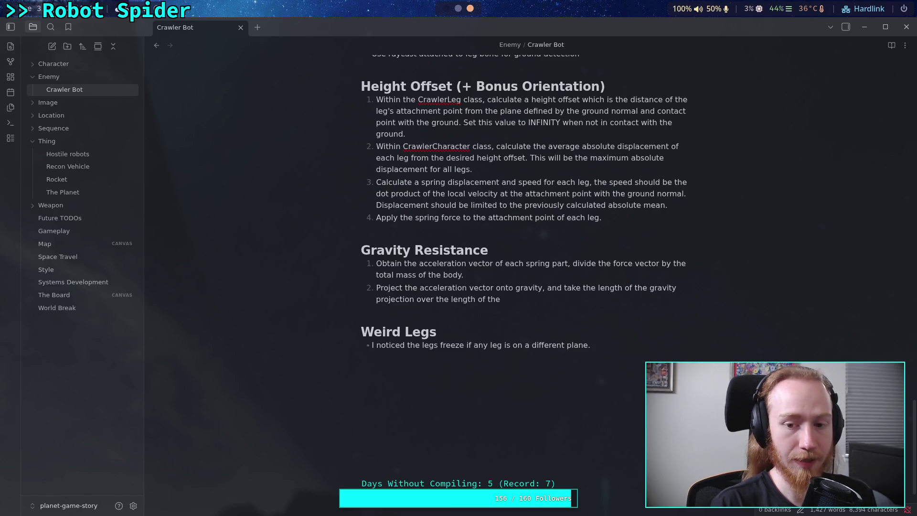
{"action": "type", "text": "acc"}
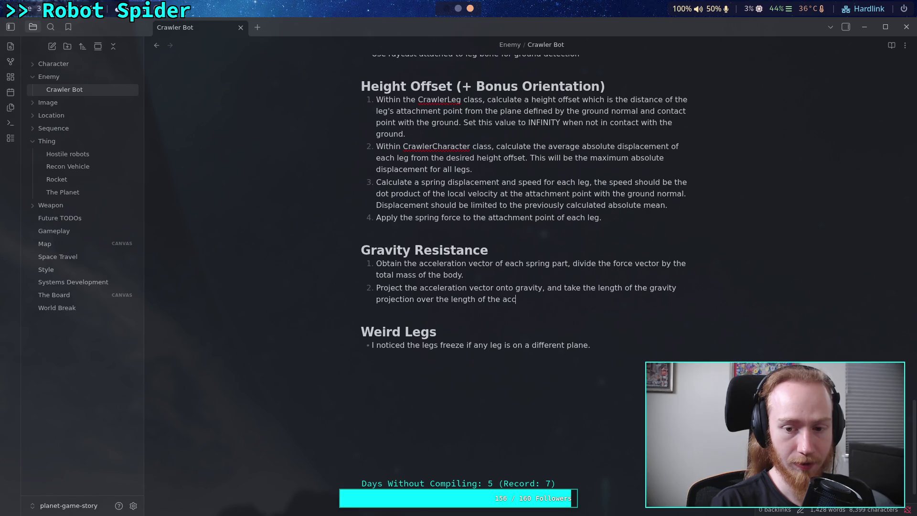
{"action": "type", "text": "eleration vec"}
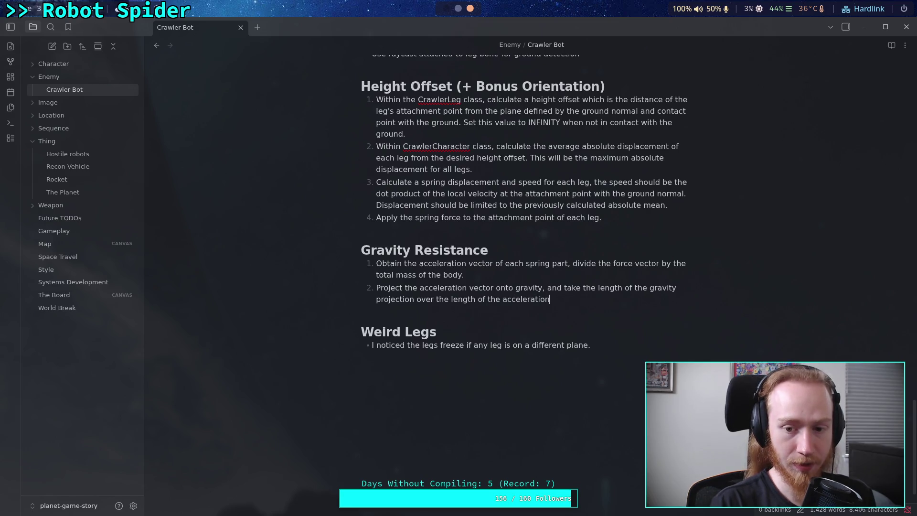
{"action": "type", "text": "tor."}
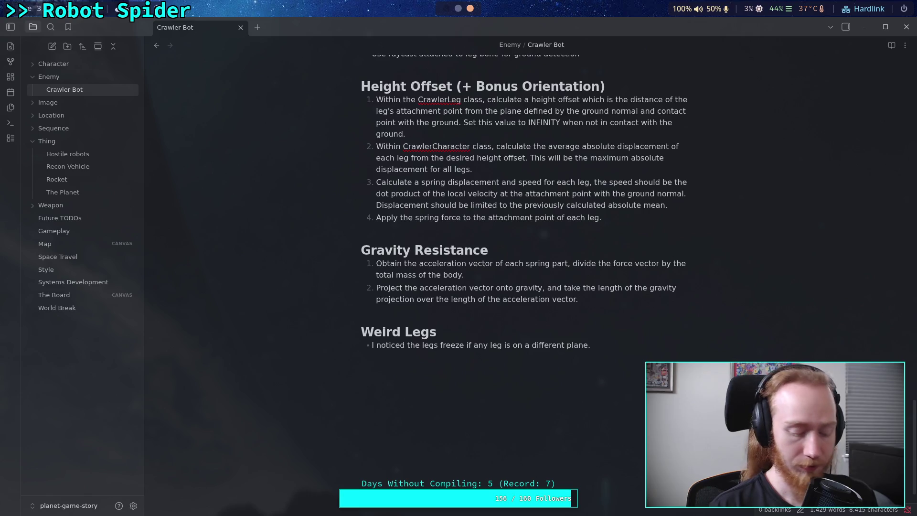
{"action": "type", "text": " Su"}
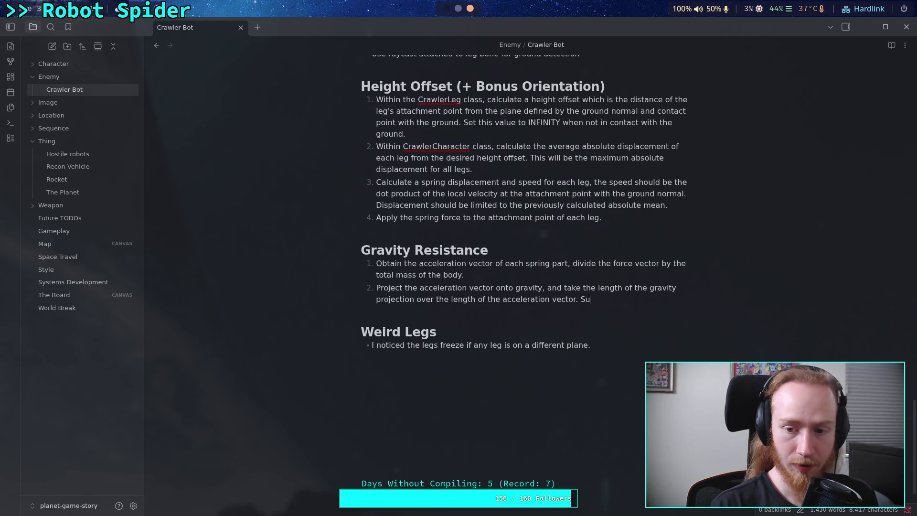
{"action": "type", "text": "btract this"}
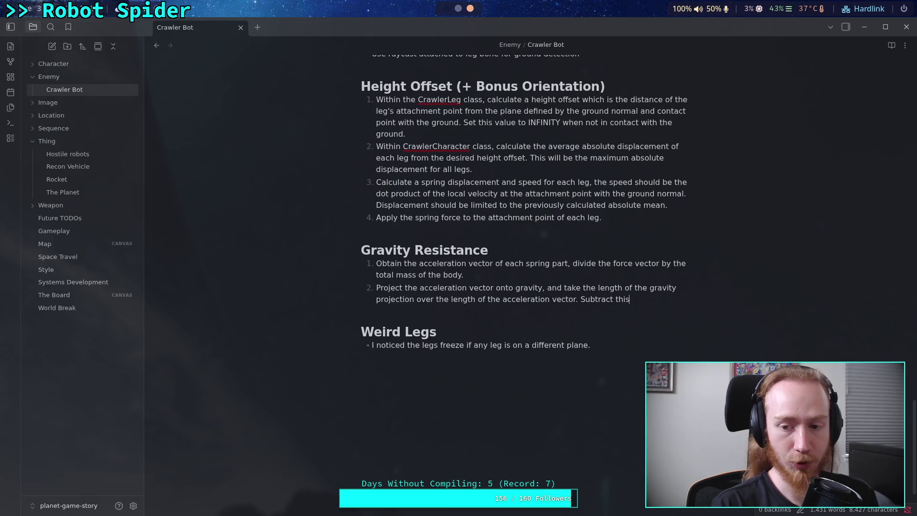
{"action": "type", "text": " value from "}
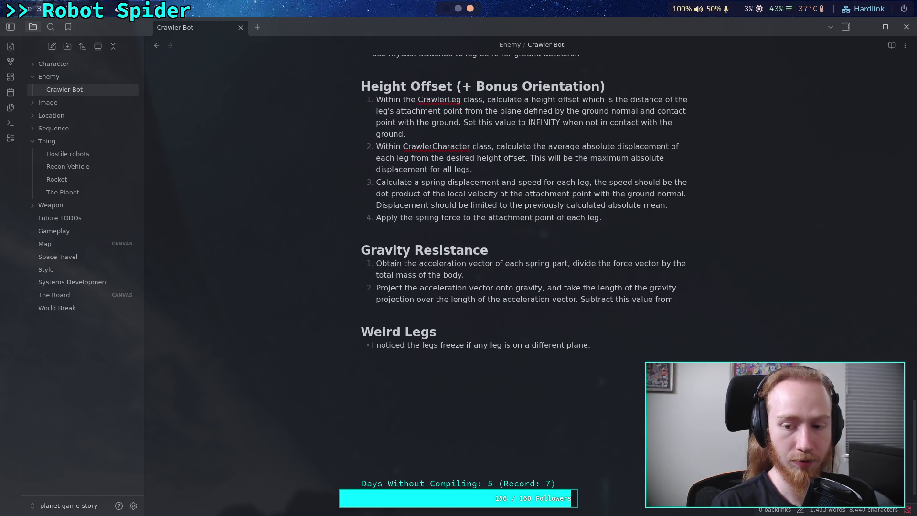
{"action": "type", "text": "1,"}
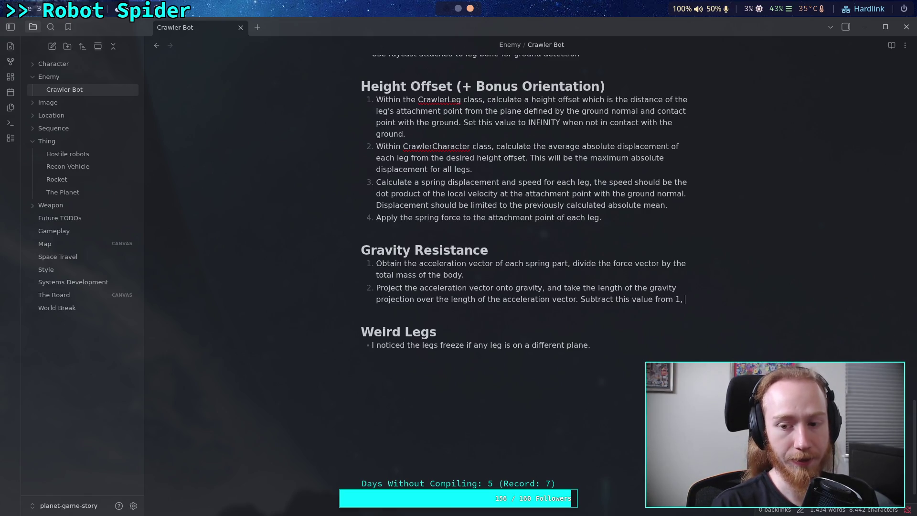
{"action": "type", "text": "and obtain the"}
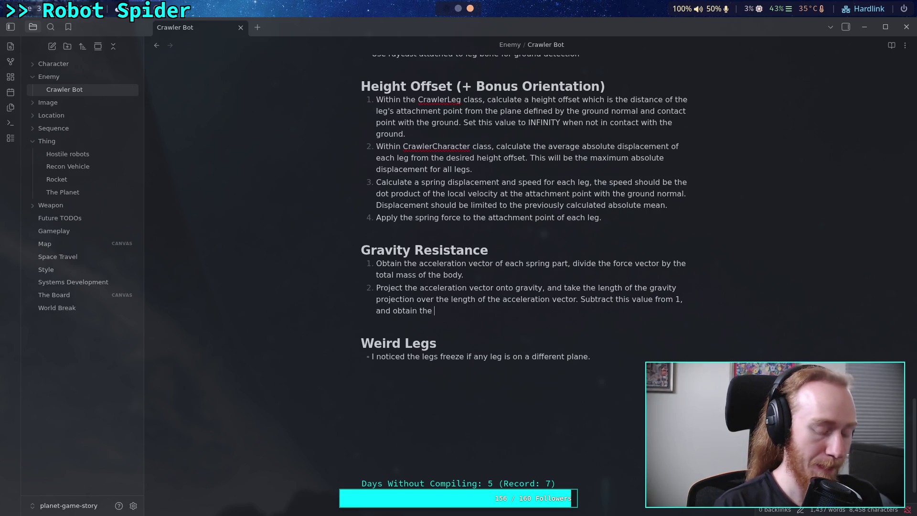
{"action": "type", "text": " anti-gravity "}
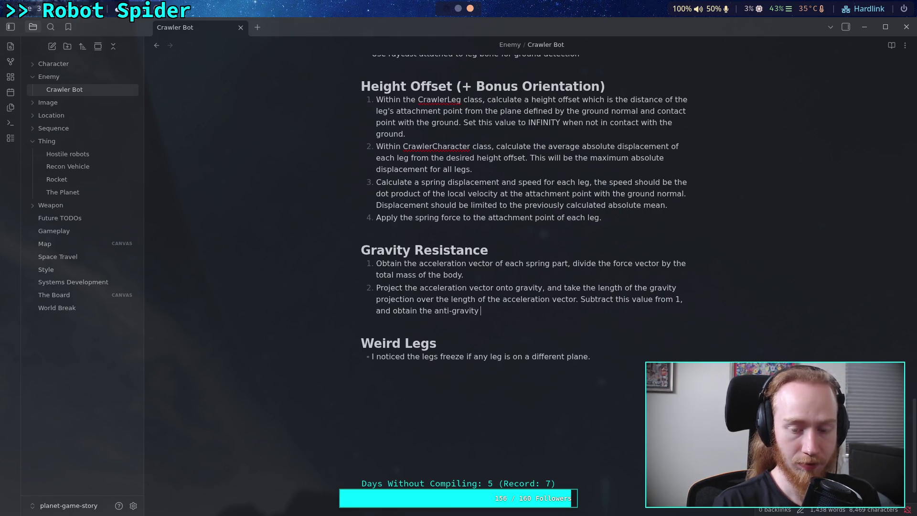
{"action": "type", "text": "fact"}
{"action": "key", "text": "BackSpace"}
{"action": "key", "text": "BackSpace"}
{"action": "key", "text": "BackSpace"}
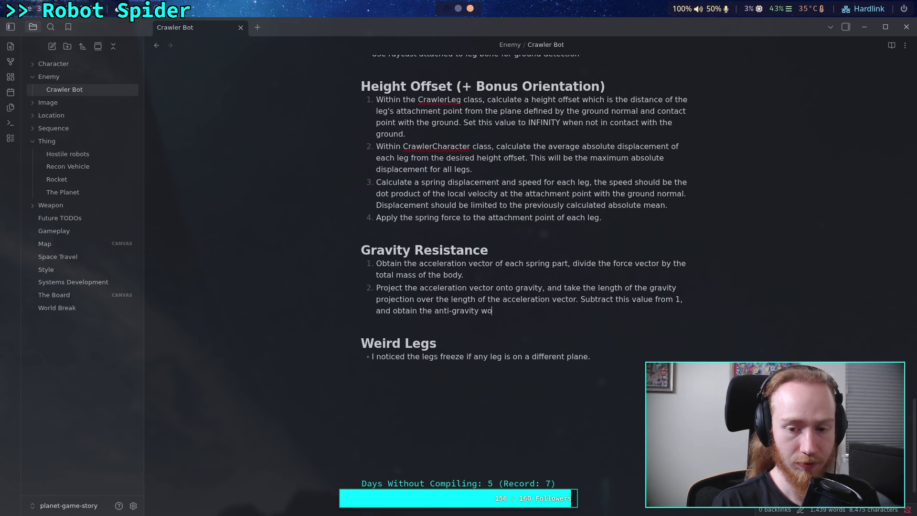
{"action": "type", "text": "fraction tha"}
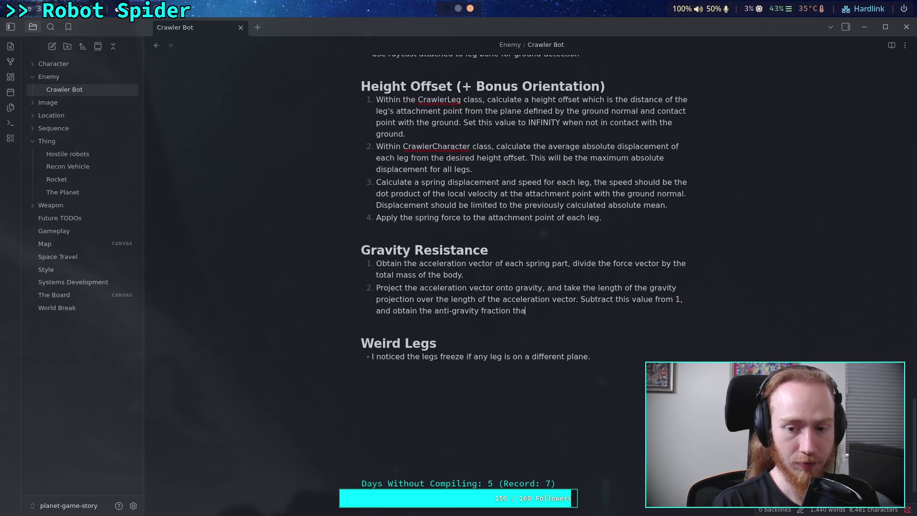
{"action": "type", "text": "t needs to be "}
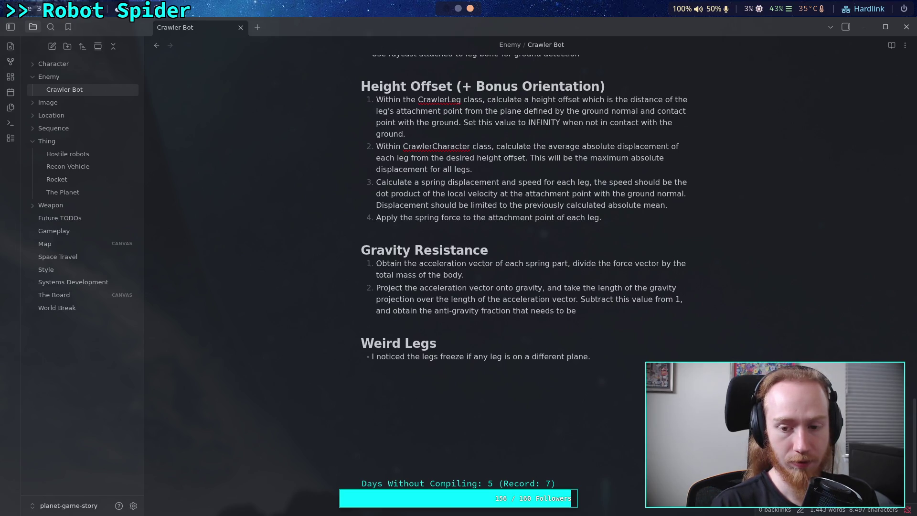
{"action": "type", "text": "done."}
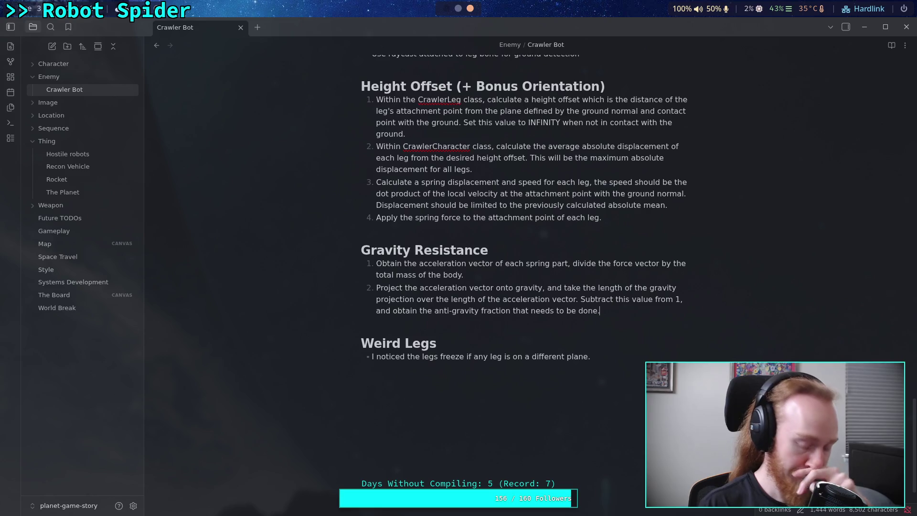
{"action": "key", "text": "Return"}
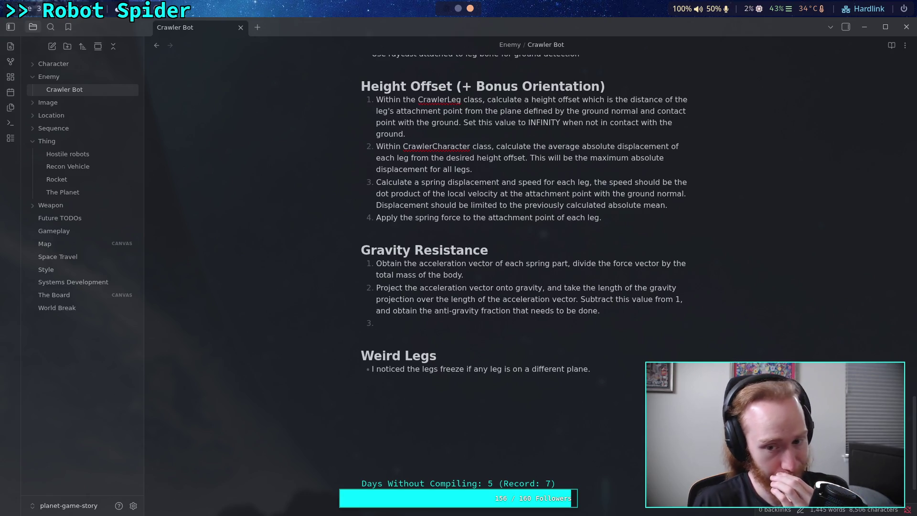
Write step 3 as 'Add 1 to the anti-gravity total for each non-grounded leg' and begin step 4
{"action": "left_click", "coordinate": [646, 312]}
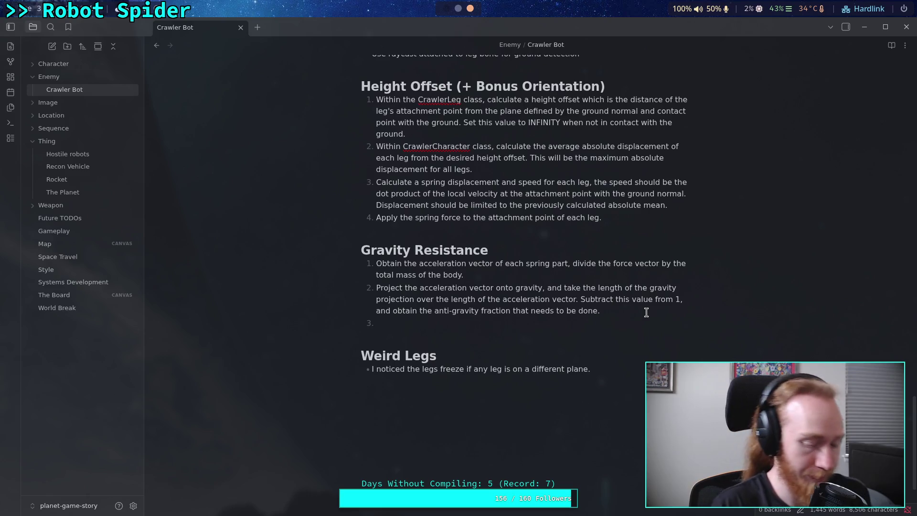
{"action": "type", "text": "Add 1 "}
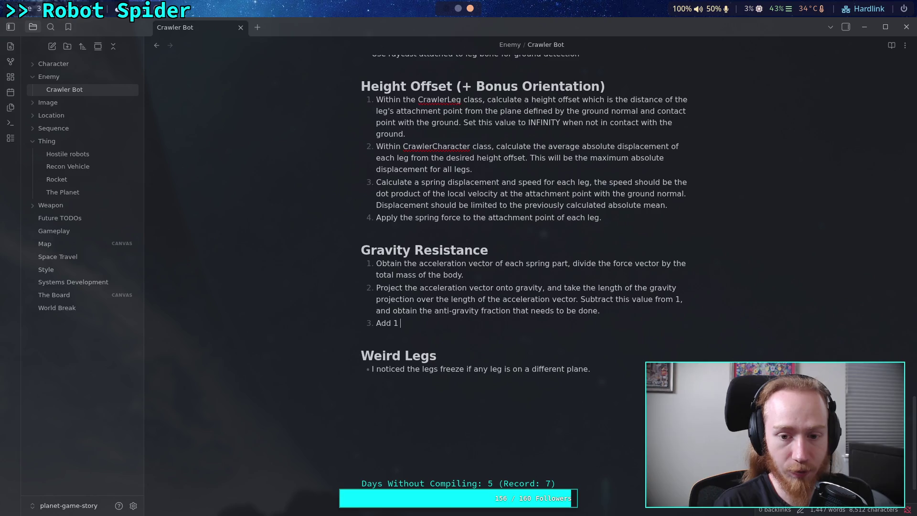
{"action": "type", "text": "to the"}
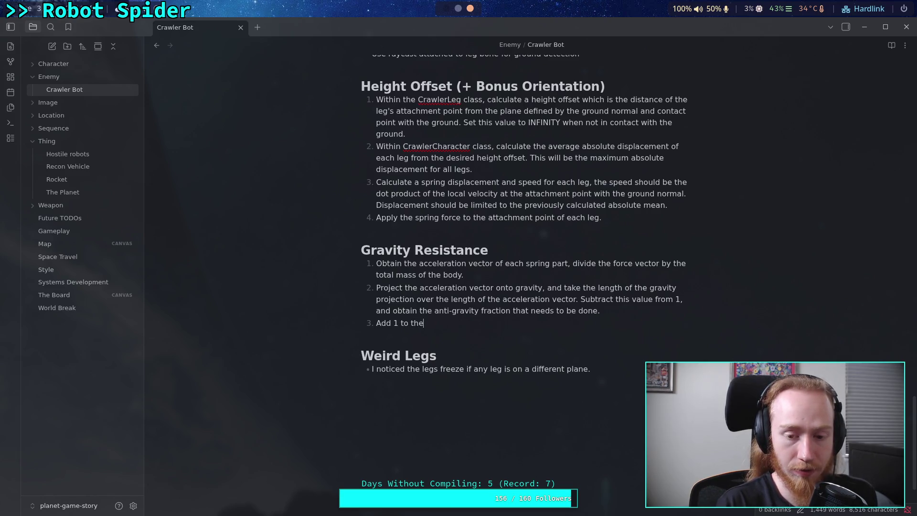
{"action": "type", "text": " anti-gravity "}
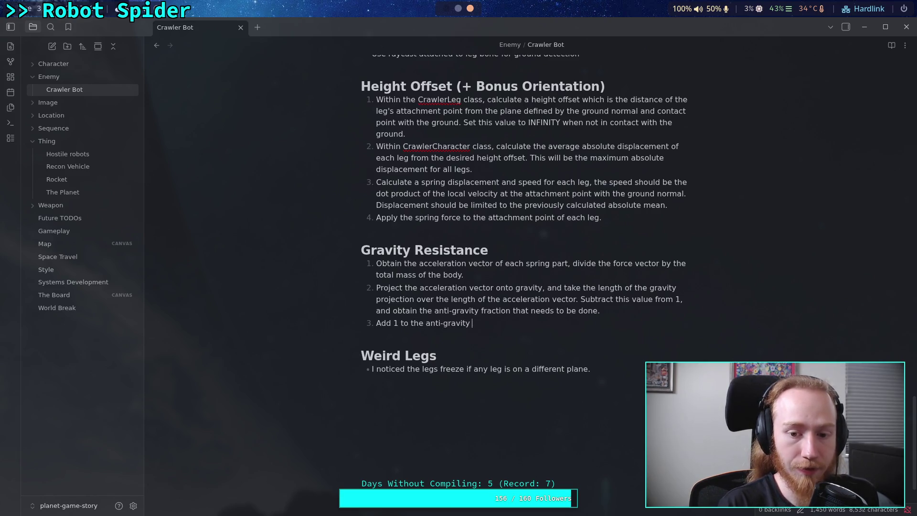
{"action": "type", "text": "total for eac"}
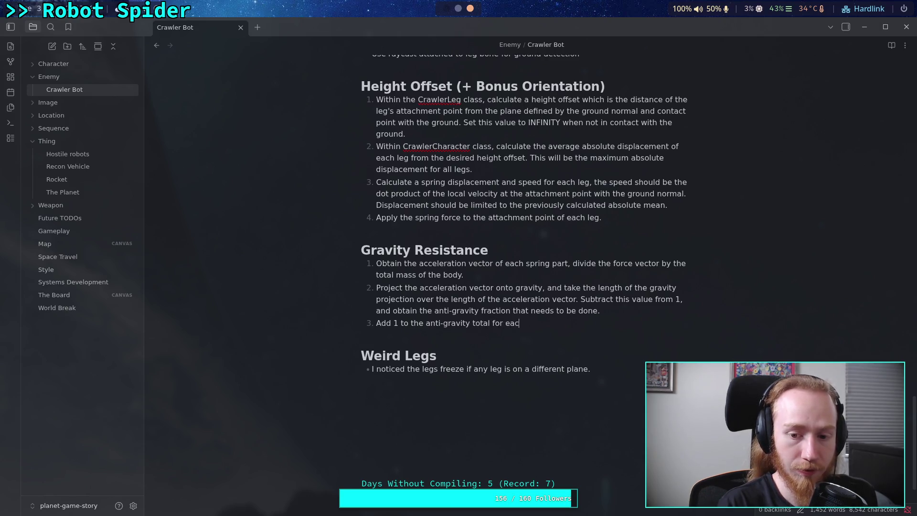
{"action": "type", "text": "h non-grounded "}
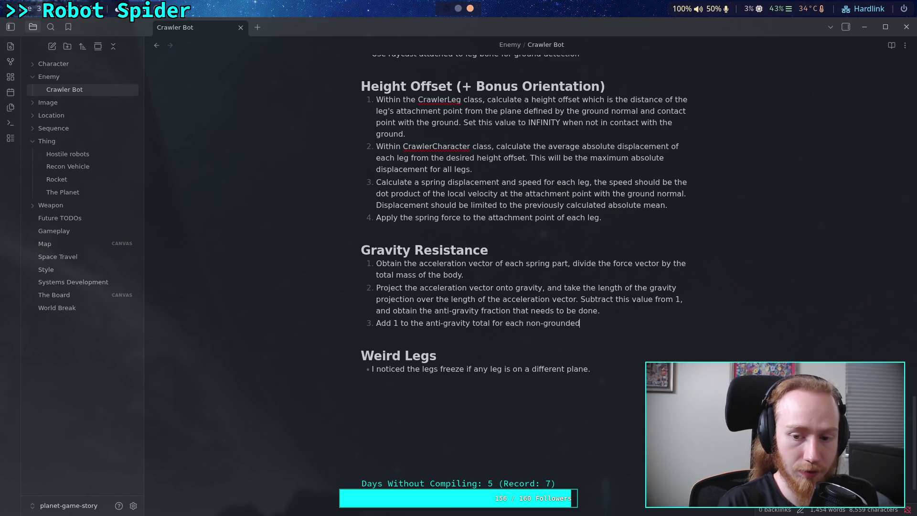
{"action": "type", "text": "leg."}
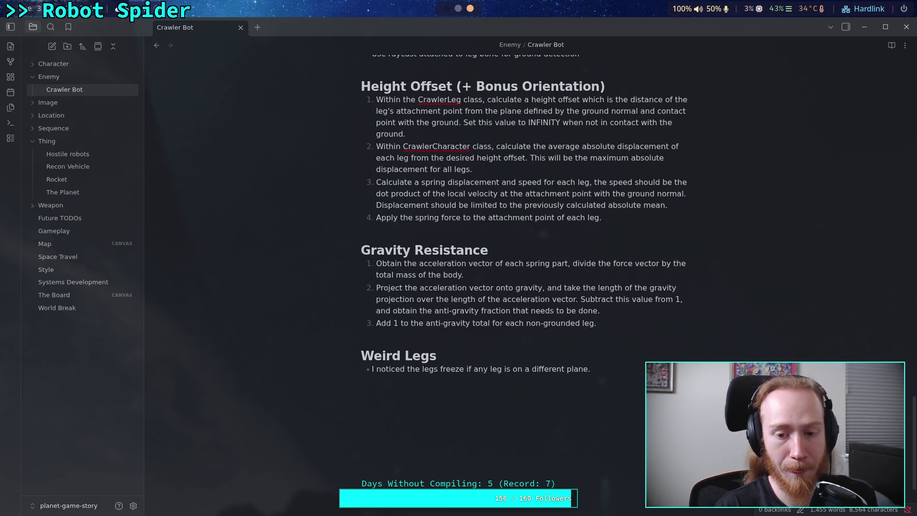
{"action": "key", "text": "Return"}
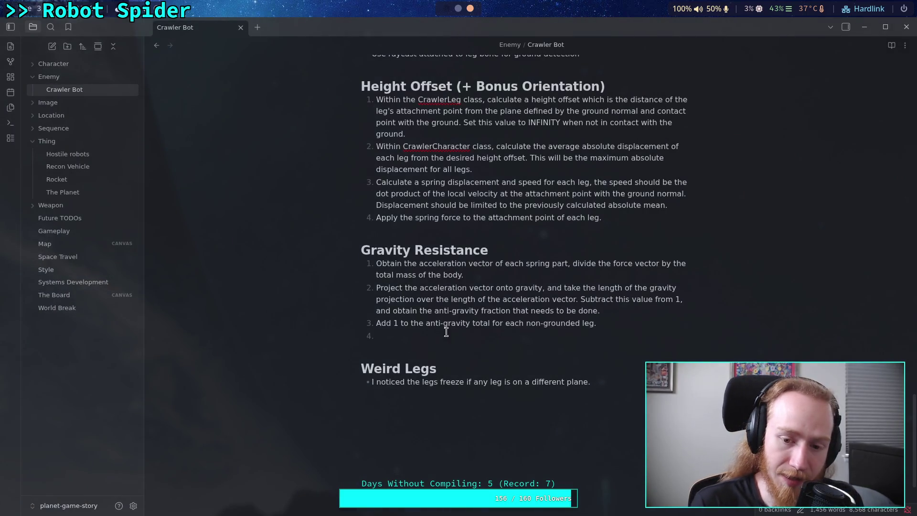
Select Gravity Resistance steps 2 and 3 in the Crawler Bot note
{"action": "left_click_drag", "start_coordinate": [597, 322], "coordinate": [376, 287]}
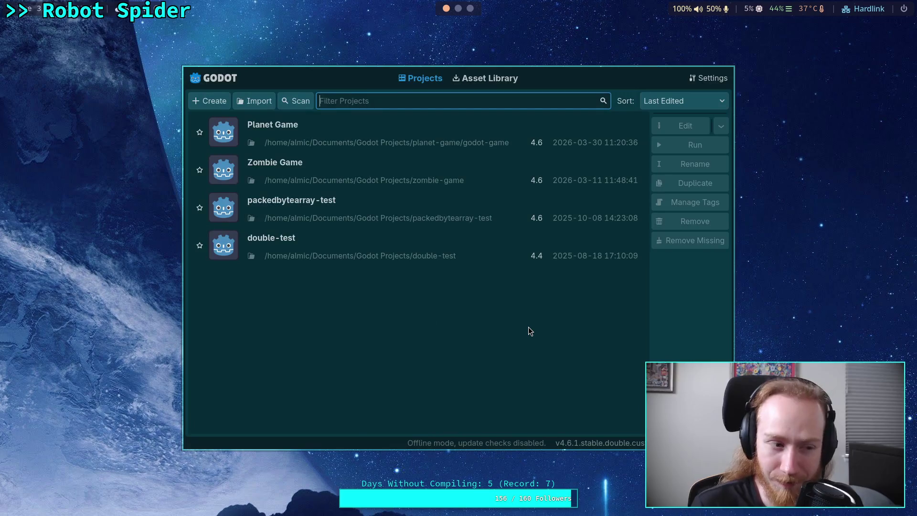
Open Planet Game and delete the custom gravity and leg impulse block from _custom_pre_movement_forces
{"action": "left_click", "coordinate": [621, 140]}
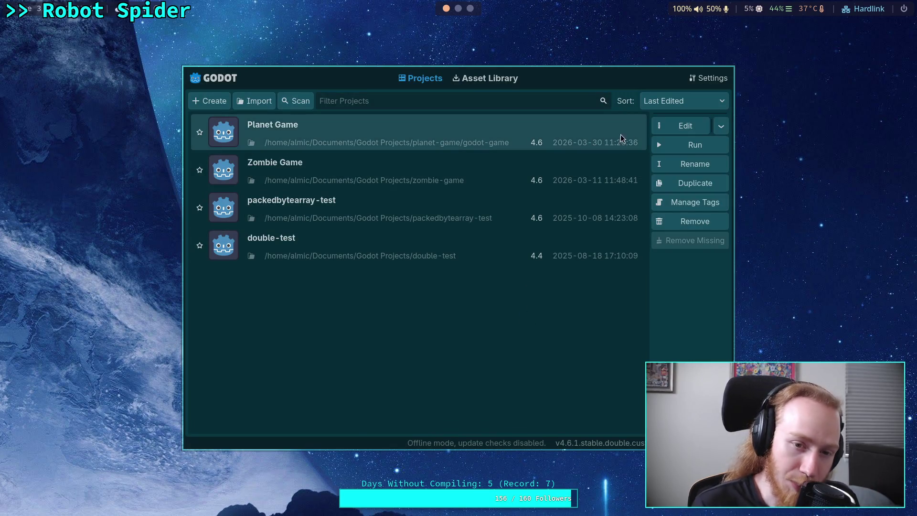
{"action": "left_click", "coordinate": [684, 126]}
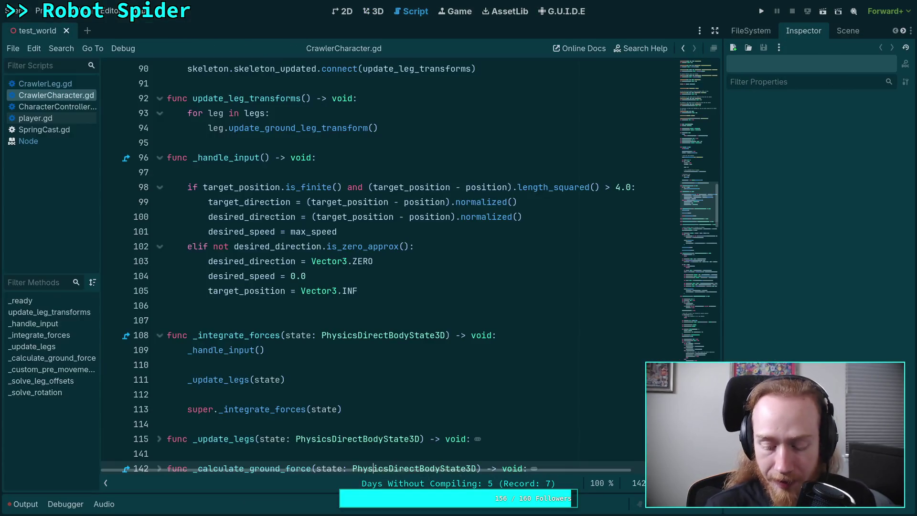
{"action": "scroll", "coordinate": [444, 329], "scroll_direction": "down", "scroll_amount": 7}
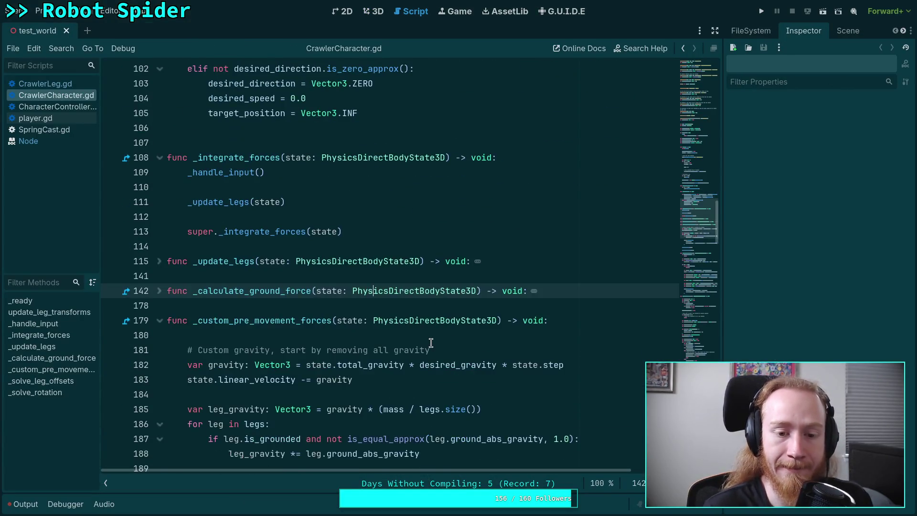
{"action": "scroll", "coordinate": [408, 313], "scroll_direction": "down", "scroll_amount": 2}
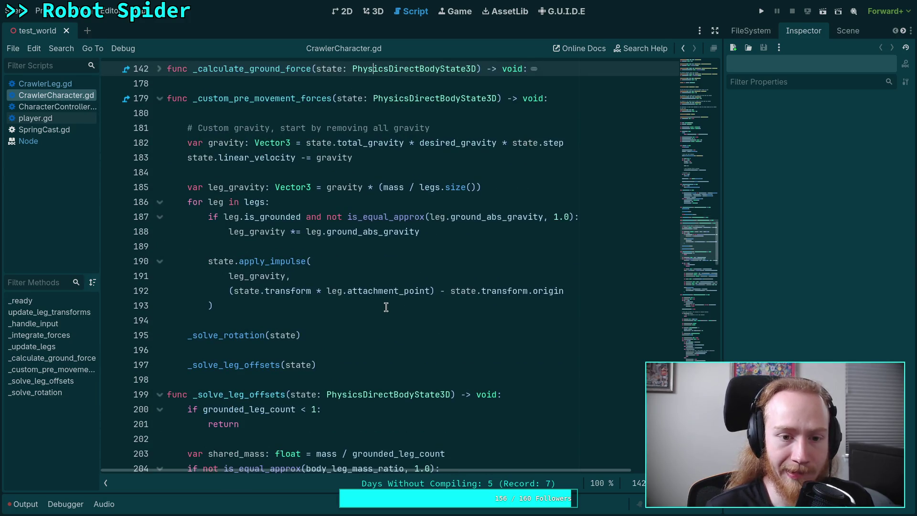
{"action": "mouse_move", "coordinate": [281, 312]}
{"action": "left_mouse_down"}
{"action": "mouse_move", "coordinate": [196, 231]}
{"action": "mouse_move", "coordinate": [165, 167]}
{"action": "mouse_move", "coordinate": [153, 172]}
{"action": "left_mouse_up"}
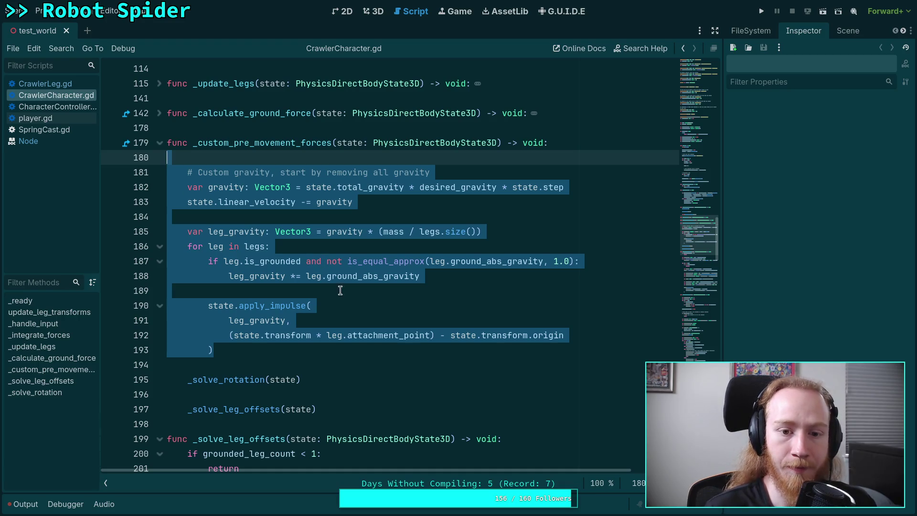
{"action": "key", "text": "Delete"}
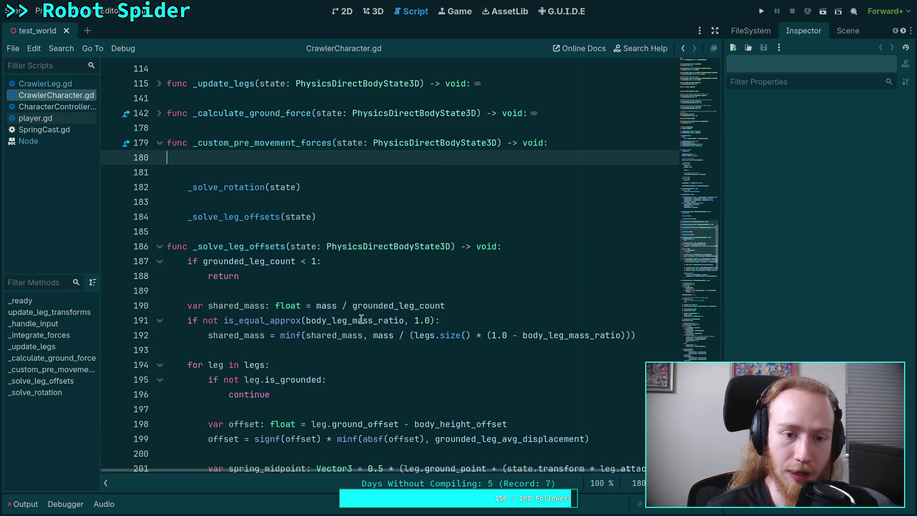
{"action": "key", "text": "Delete"}
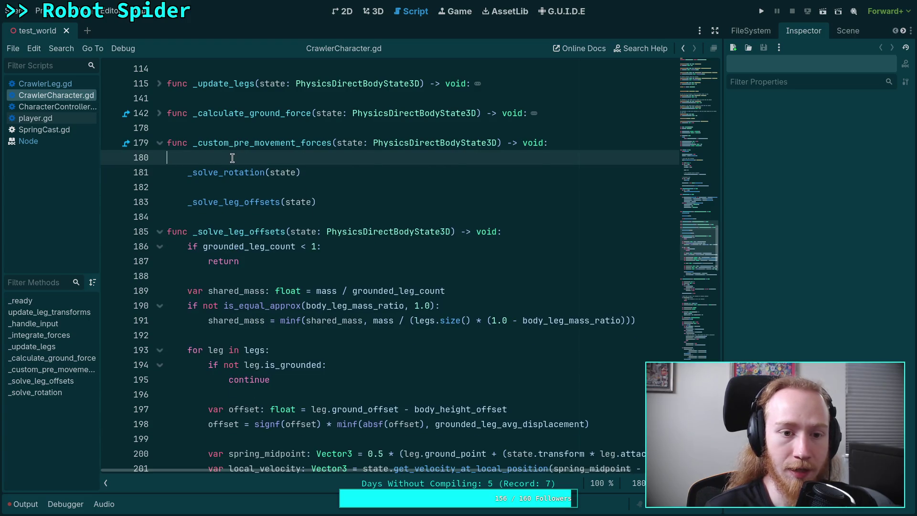
{"action": "key", "text": "BackSpace"}
Unfold _update_legs, check its gravity_direction use, and bring up CrawlerLeg.gd
{"action": "scroll", "coordinate": [320, 196], "scroll_direction": "up", "scroll_amount": 4}
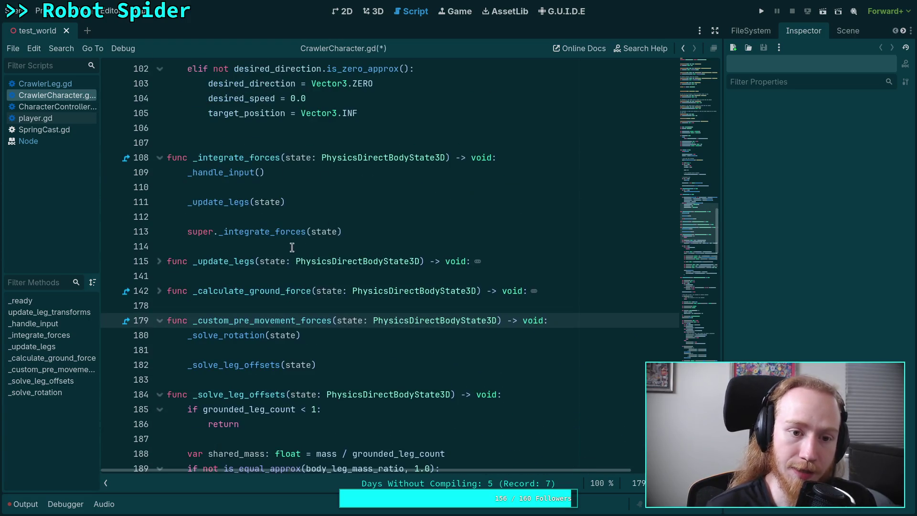
{"action": "scroll", "coordinate": [338, 266], "scroll_direction": "down", "scroll_amount": 2}
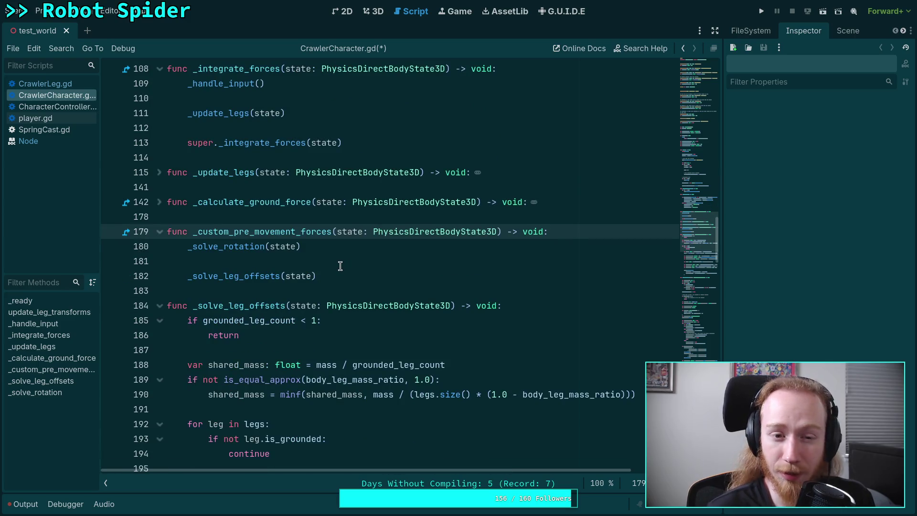
{"action": "left_click", "coordinate": [159, 173]}
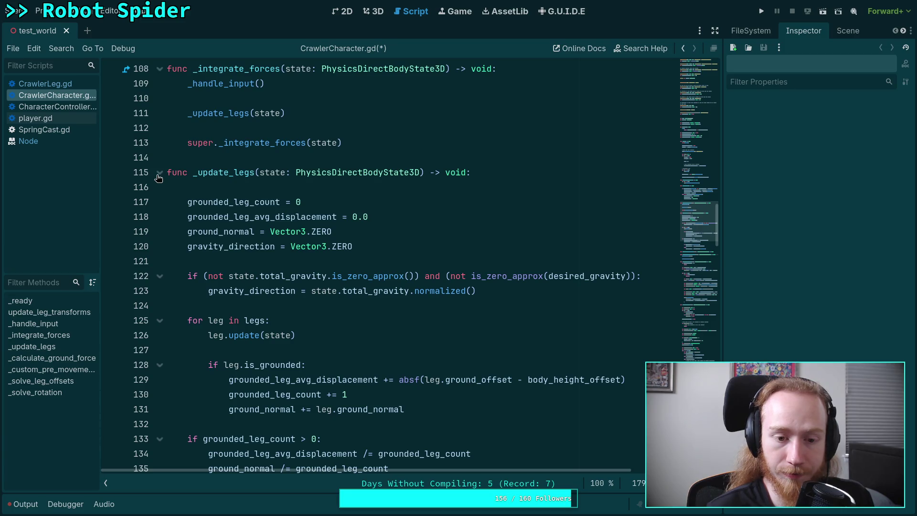
{"action": "double_click", "coordinate": [272, 290]}
{"action": "scroll", "coordinate": [292, 286], "scroll_direction": "down", "scroll_amount": 2}
{"action": "scroll", "coordinate": [294, 286], "scroll_direction": "down", "scroll_amount": 3}
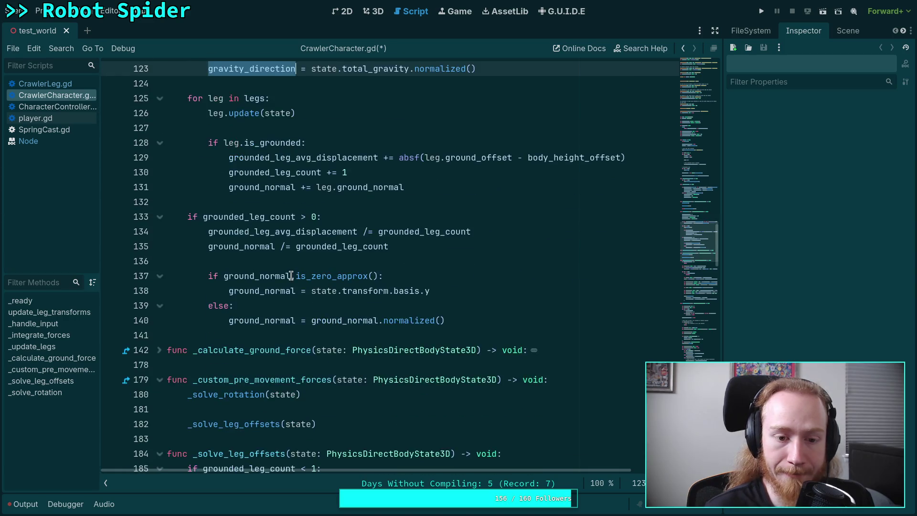
{"action": "scroll", "coordinate": [295, 286], "scroll_direction": "up", "scroll_amount": 4}
{"action": "left_click", "coordinate": [69, 80]}
{"action": "scroll", "coordinate": [282, 253], "scroll_direction": "up", "scroll_amount": 4}
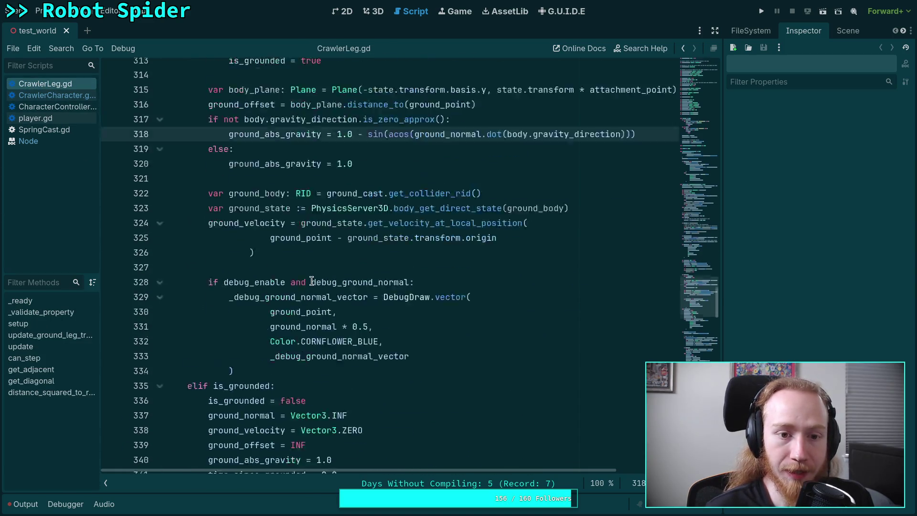
Delete the ground_abs_gravity declaration, its if/else computation, and the last assignment in CrawlerLeg.gd
{"action": "double_click", "coordinate": [284, 251]}
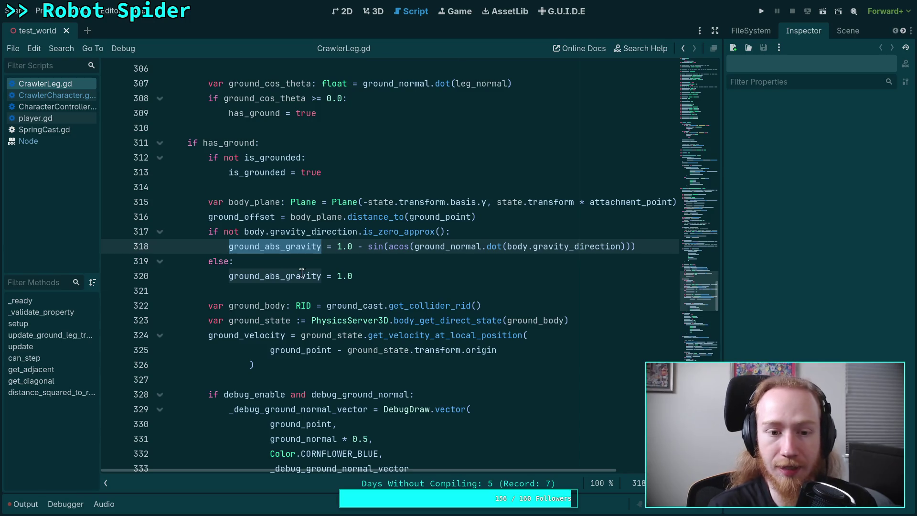
{"action": "scroll", "coordinate": [360, 293], "scroll_direction": "up", "scroll_amount": 17}
{"action": "scroll", "coordinate": [360, 293], "scroll_direction": "up", "scroll_amount": 20}
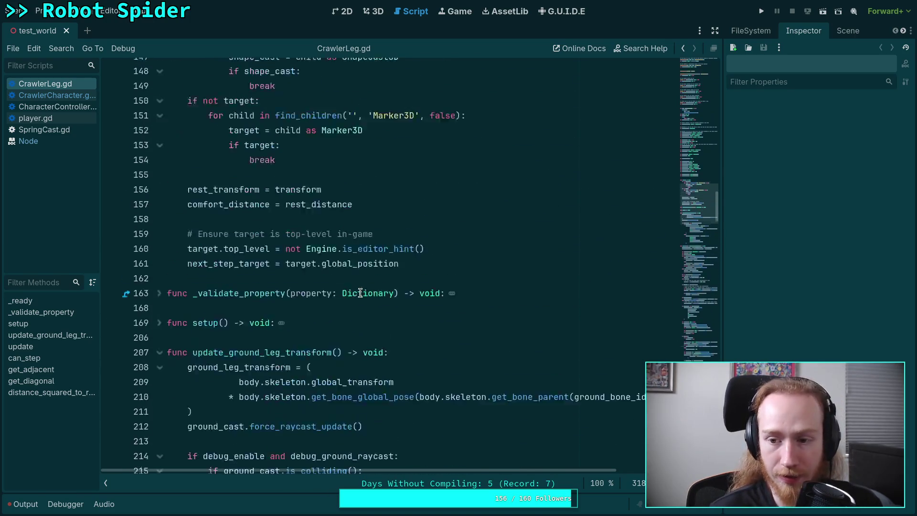
{"action": "scroll", "coordinate": [351, 319], "scroll_direction": "down", "scroll_amount": 2}
{"action": "left_click_drag", "start_coordinate": [363, 305], "coordinate": [366, 297]}
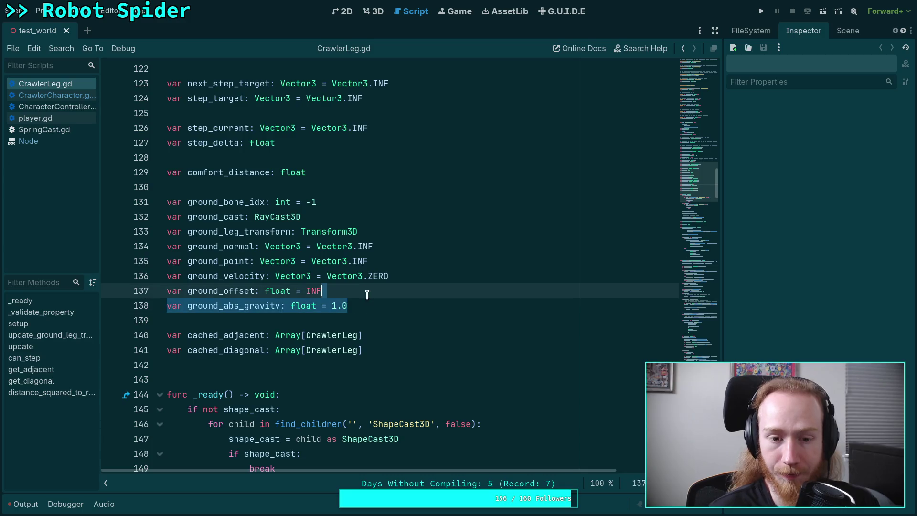
{"action": "key", "text": "BackSpace"}
{"action": "scroll", "coordinate": [354, 285], "scroll_direction": "down", "scroll_amount": 20}
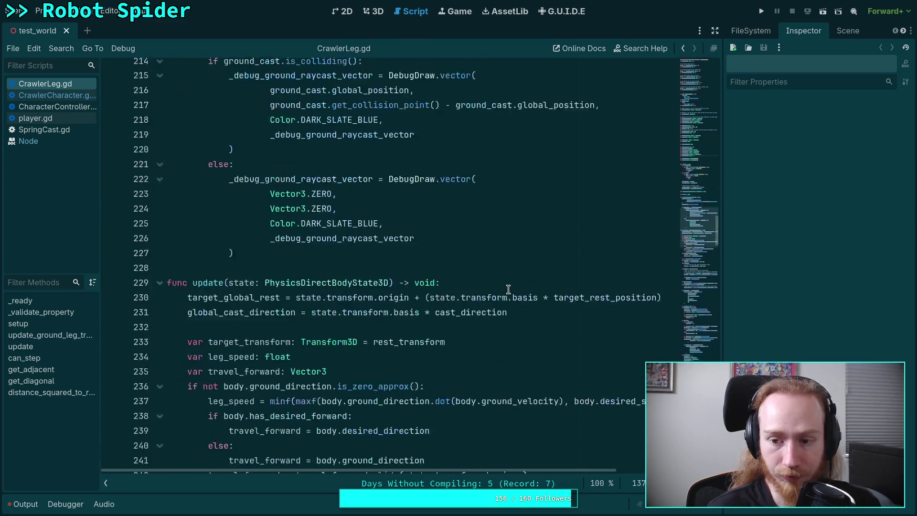
{"action": "scroll", "coordinate": [505, 289], "scroll_direction": "down", "scroll_amount": 1}
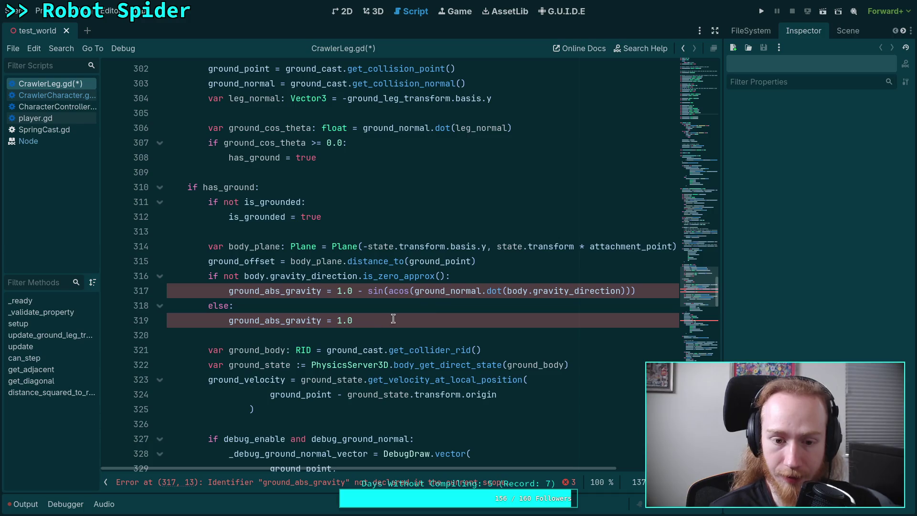
{"action": "left_click_drag", "start_coordinate": [392, 318], "coordinate": [130, 273]}
{"action": "key", "text": "BackSpace"}
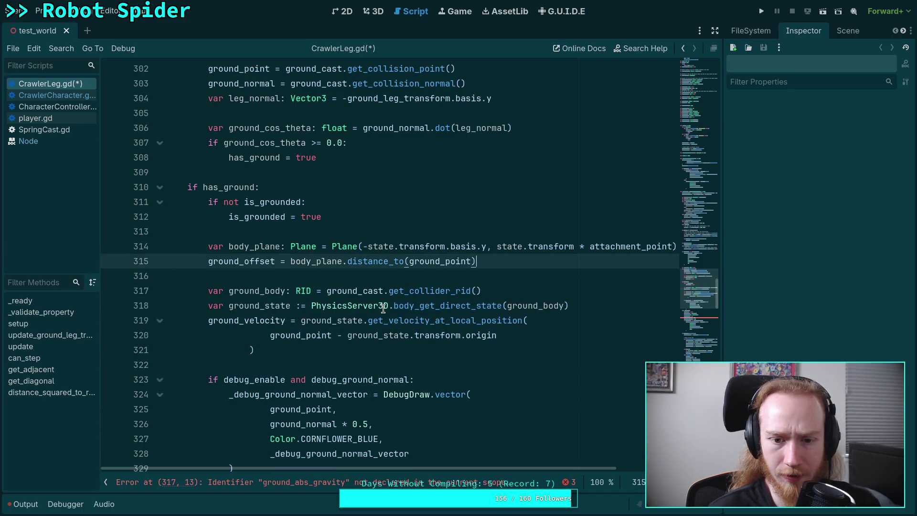
{"action": "scroll", "coordinate": [334, 311], "scroll_direction": "down", "scroll_amount": 6}
{"action": "left_click_drag", "start_coordinate": [348, 293], "coordinate": [350, 272]}
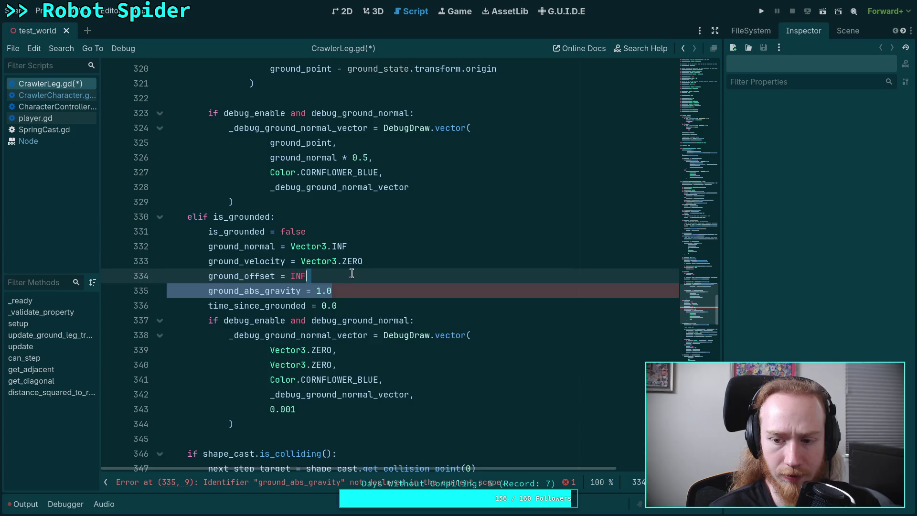
{"action": "key", "text": "BackSpace"}
Save CrawlerLeg.gd and return to CrawlerCharacter.gd
{"action": "scroll", "coordinate": [352, 272], "scroll_direction": "down", "scroll_amount": 10}
{"action": "scroll", "coordinate": [474, 306], "scroll_direction": "down", "scroll_amount": 20}
{"action": "key", "text": "ctrl+s"}
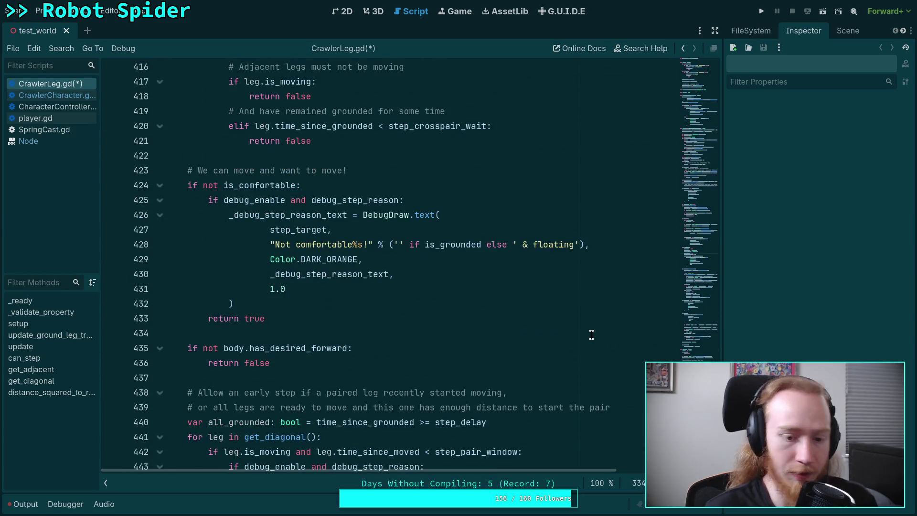
{"action": "left_click", "coordinate": [56, 95]}
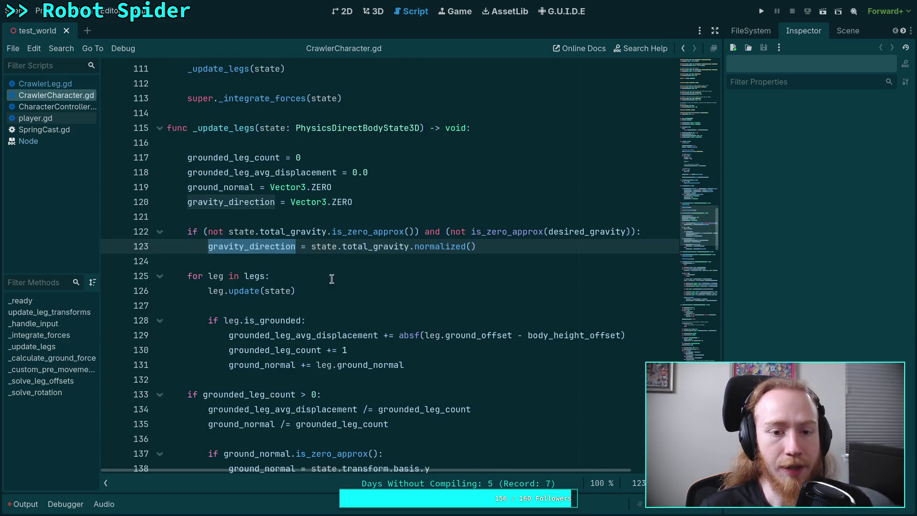
Delete the gravity_direction reset and total_gravity check on lines 120–123, plus the leftover blank line
{"action": "scroll", "coordinate": [292, 259], "scroll_direction": "down", "scroll_amount": 3}
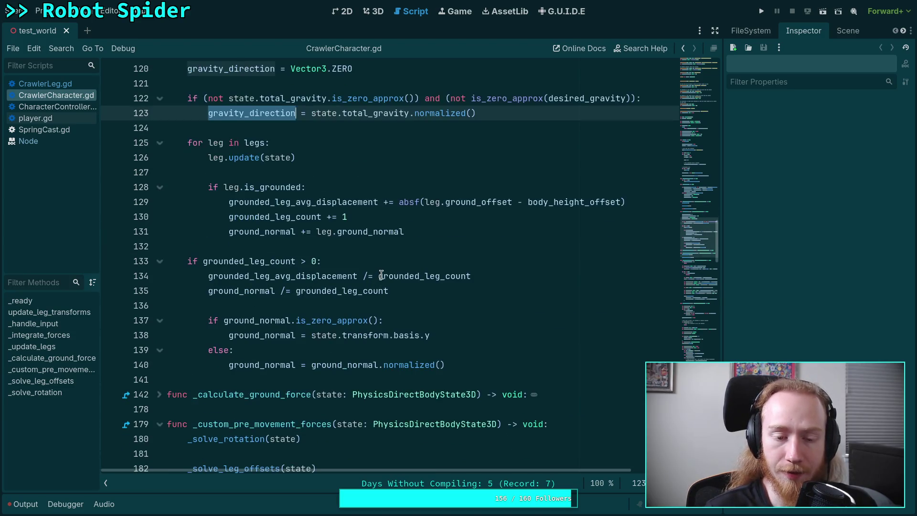
{"action": "scroll", "coordinate": [477, 282], "scroll_direction": "up", "scroll_amount": 5}
{"action": "mouse_move", "coordinate": [495, 334]}
{"action": "left_mouse_down"}
{"action": "mouse_move", "coordinate": [158, 320]}
{"action": "mouse_move", "coordinate": [144, 335]}
{"action": "left_mouse_up"}
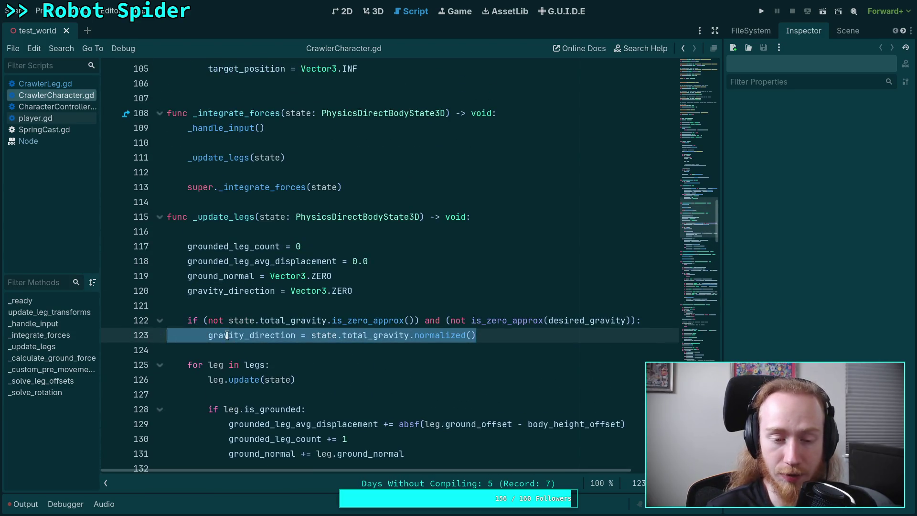
{"action": "left_click", "coordinate": [258, 350]}
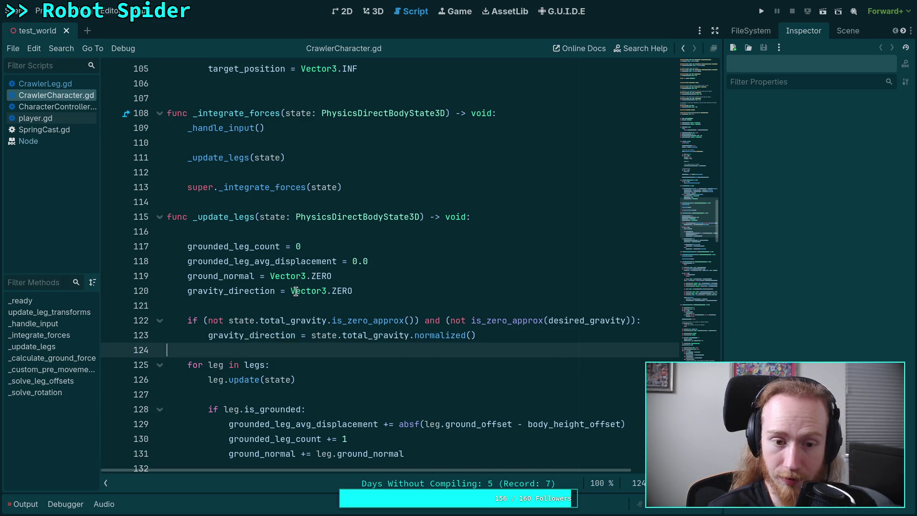
{"action": "mouse_move", "coordinate": [293, 291]}
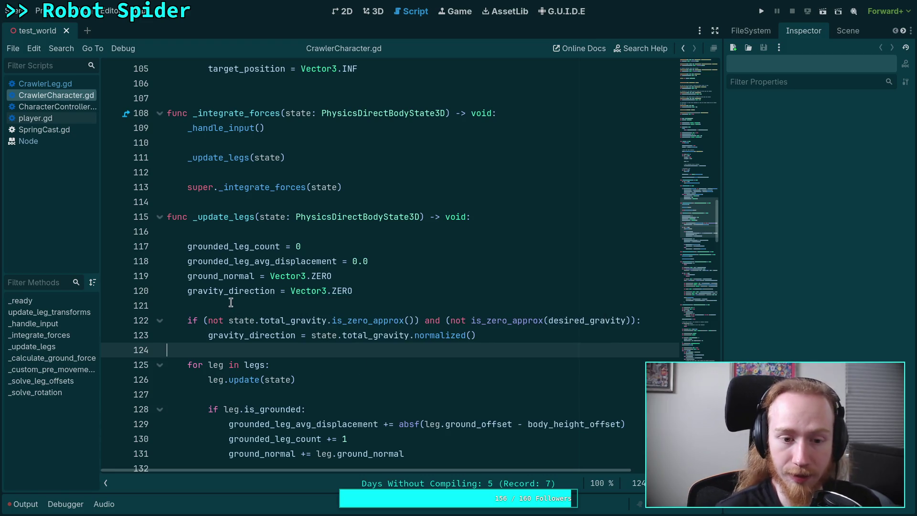
{"action": "mouse_move", "coordinate": [294, 324]}
{"action": "mouse_move", "coordinate": [517, 334]}
{"action": "left_mouse_down"}
{"action": "mouse_move", "coordinate": [158, 319]}
{"action": "mouse_move", "coordinate": [143, 308]}
{"action": "mouse_move", "coordinate": [142, 292]}
{"action": "left_mouse_up"}
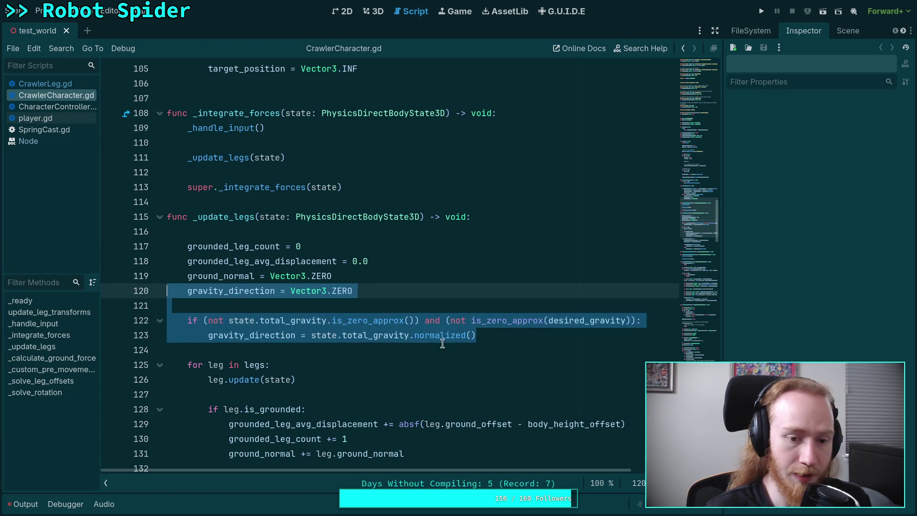
{"action": "scroll", "coordinate": [473, 337], "scroll_direction": "down", "scroll_amount": 4}
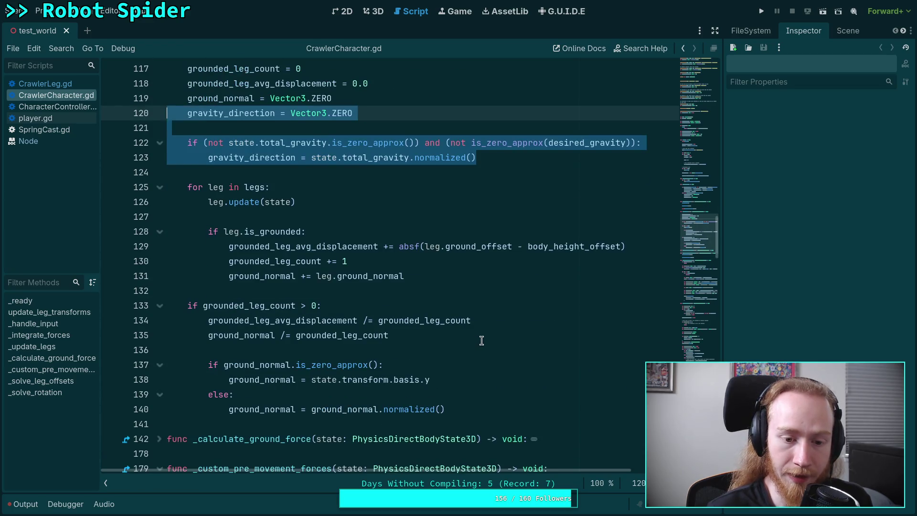
{"action": "double_click", "coordinate": [230, 157]}
{"action": "scroll", "coordinate": [319, 181], "scroll_direction": "up", "scroll_amount": 1}
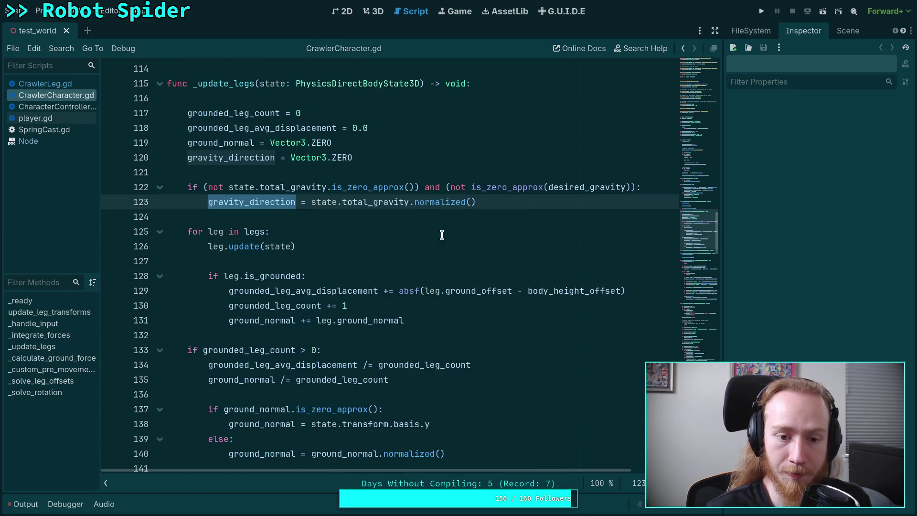
{"action": "mouse_move", "coordinate": [479, 203]}
{"action": "left_mouse_down"}
{"action": "mouse_move", "coordinate": [287, 186]}
{"action": "mouse_move", "coordinate": [167, 157]}
{"action": "left_mouse_up"}
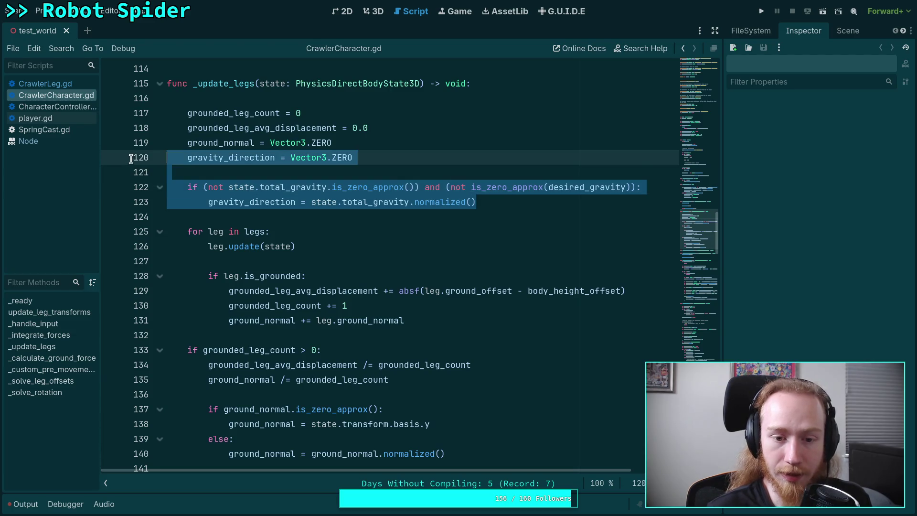
{"action": "key", "text": "BackSpace"}
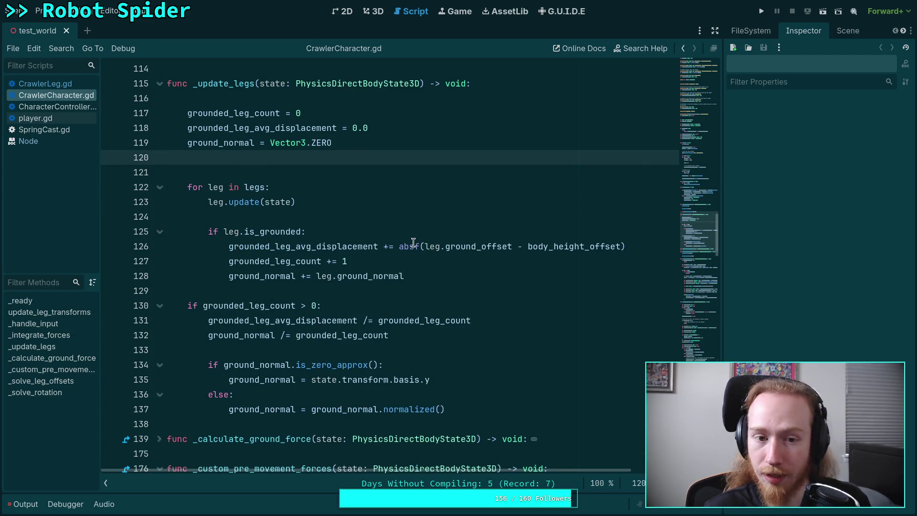
{"action": "key", "text": "BackSpace"}
Review the leg loop down through the ground normal check
{"action": "mouse_move", "coordinate": [458, 354]}
{"action": "left_mouse_down"}
{"action": "mouse_move", "coordinate": [229, 231]}
{"action": "mouse_move", "coordinate": [282, 177]}
{"action": "left_mouse_up"}
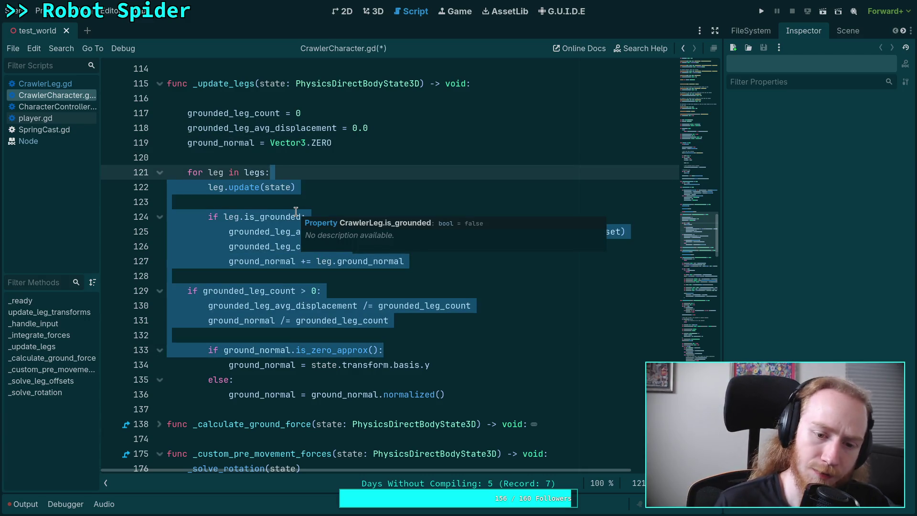
{"action": "left_click", "coordinate": [374, 334]}
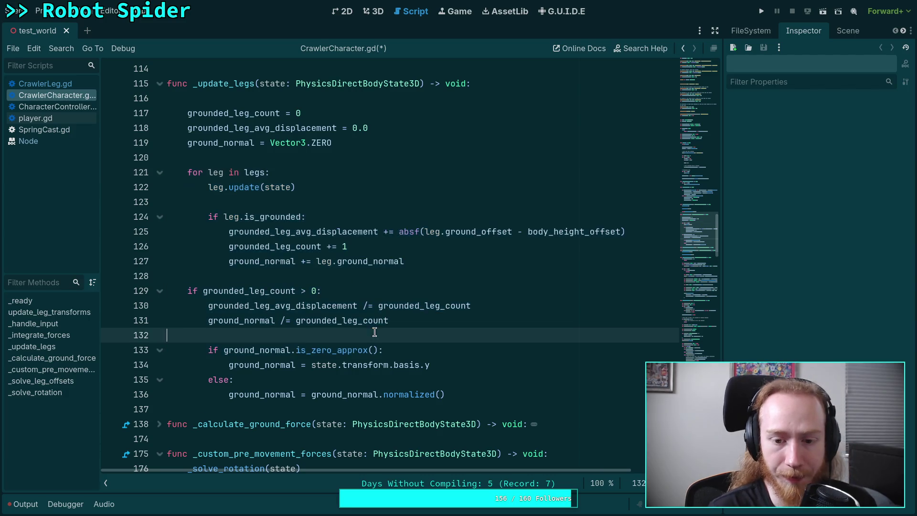
{"action": "scroll", "coordinate": [411, 346], "scroll_direction": "down", "scroll_amount": 1}
{"action": "scroll", "coordinate": [389, 350], "scroll_direction": "down", "scroll_amount": 15}
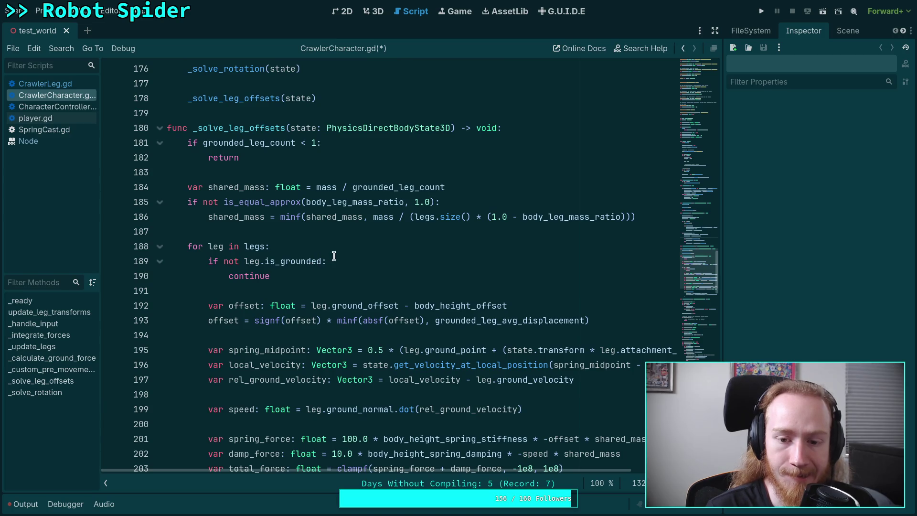
Highlight grounded_leg_avg_displacement and every use of spring_midpoint to review them
{"action": "double_click", "coordinate": [496, 323]}
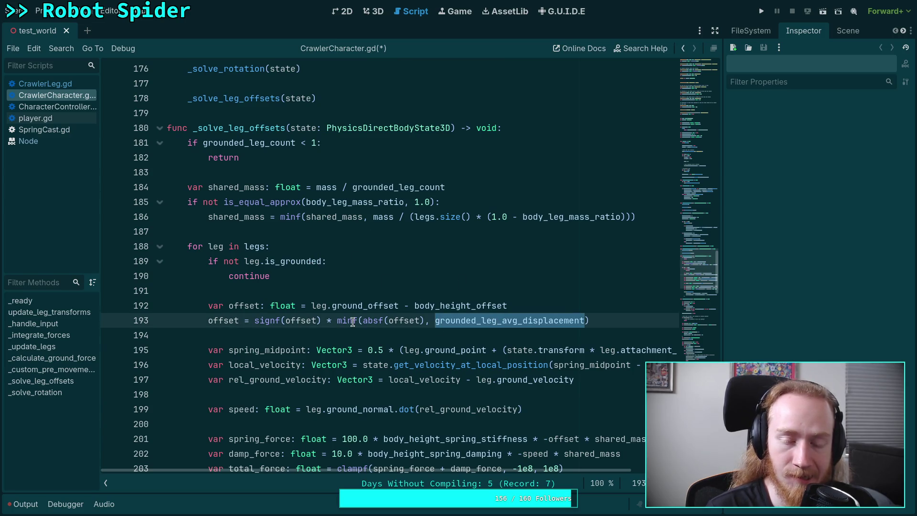
{"action": "mouse_move", "coordinate": [352, 322]}
{"action": "scroll", "coordinate": [324, 320], "scroll_direction": "down", "scroll_amount": 2}
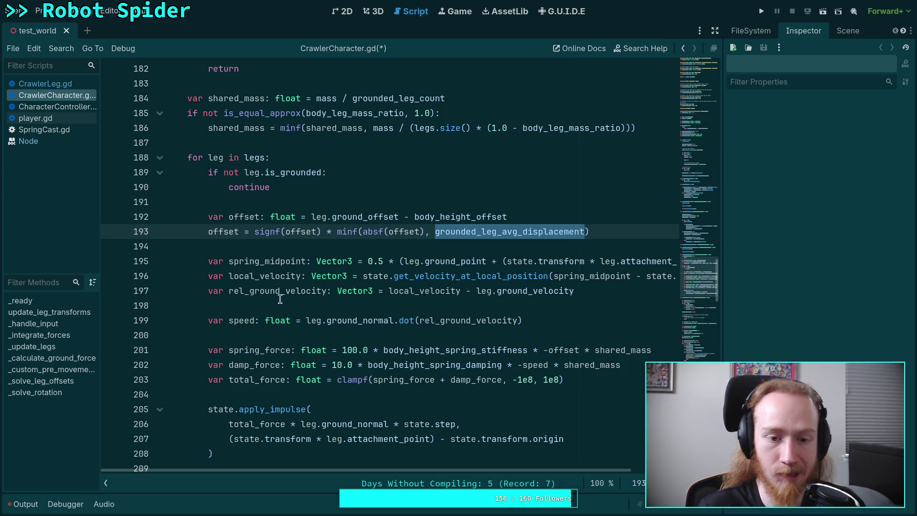
{"action": "double_click", "coordinate": [263, 261]}
{"action": "mouse_move", "coordinate": [473, 468]}
{"action": "left_mouse_down"}
{"action": "mouse_move", "coordinate": [552, 464]}
{"action": "mouse_move", "coordinate": [474, 475]}
{"action": "mouse_move", "coordinate": [496, 474]}
{"action": "left_mouse_up"}
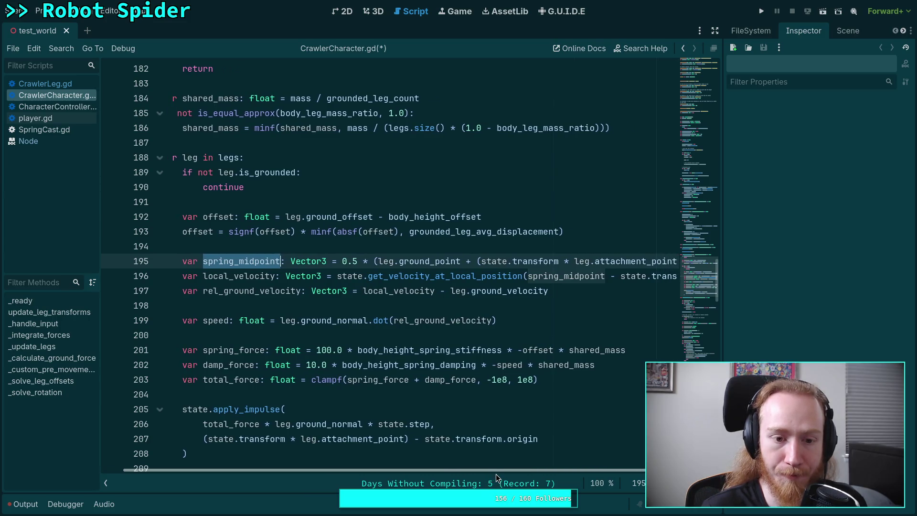
Replace '(state.transform * leg.attachment_point)' in apply_impulse with spring_midpoint
{"action": "left_click_drag", "start_coordinate": [203, 439], "coordinate": [409, 438]}
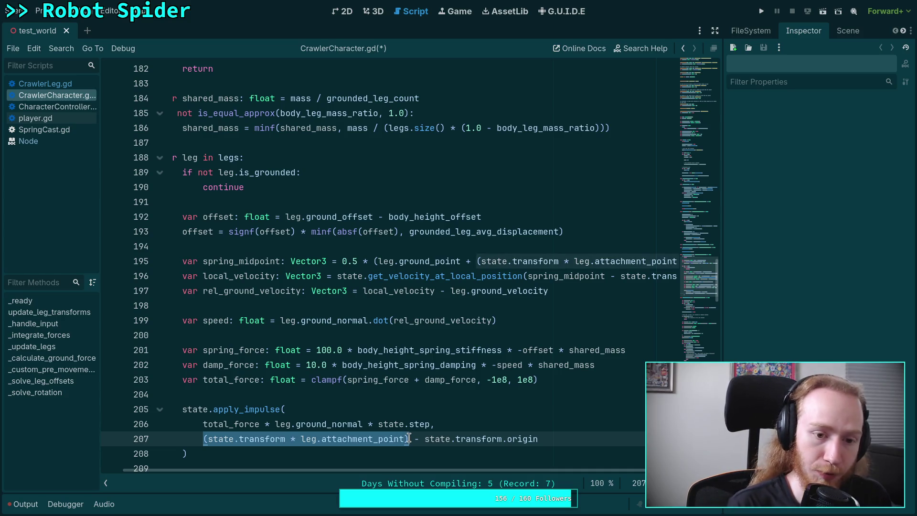
{"action": "type", "text": "spri"}
{"action": "type", "text": "ng_mid"}
{"action": "key", "text": "Return"}
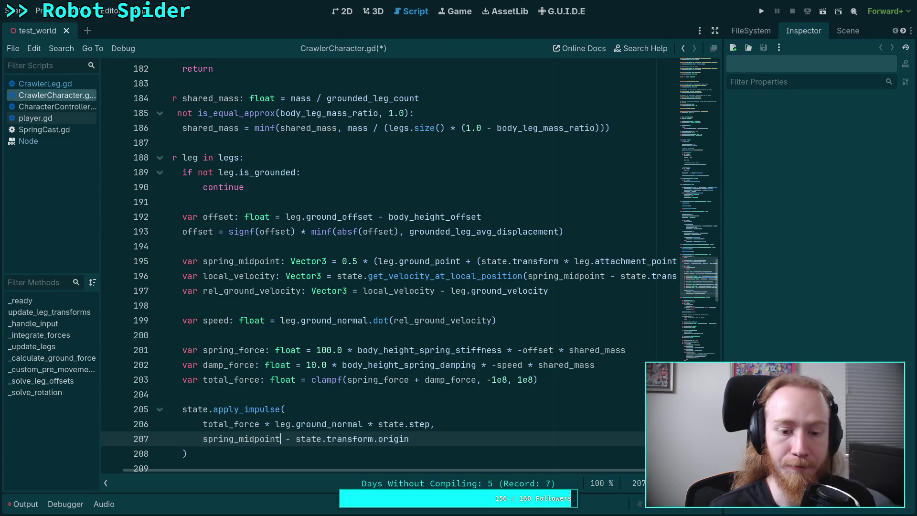
{"action": "scroll", "coordinate": [392, 470], "scroll_direction": "left", "scroll_amount": 1}
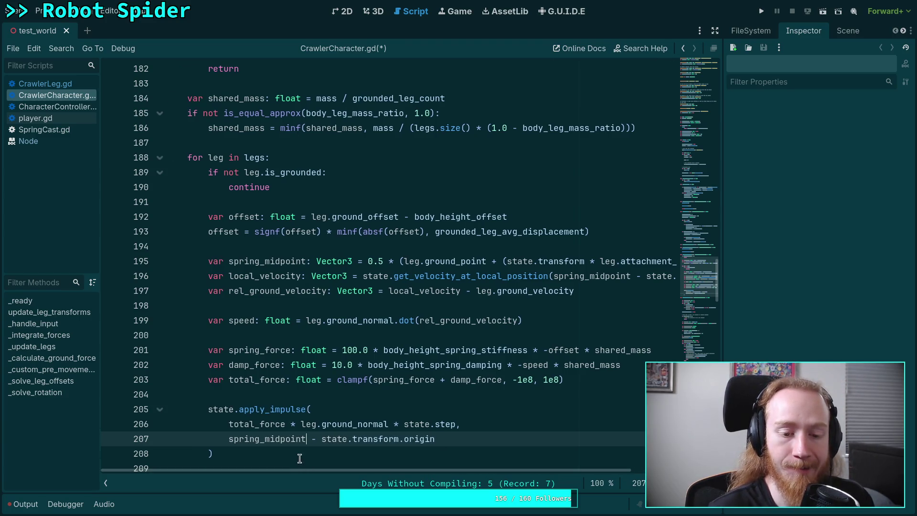
{"action": "left_click", "coordinate": [302, 454]}
Scroll back up and highlight the uses of total_force
{"action": "scroll", "coordinate": [303, 457], "scroll_direction": "down", "scroll_amount": 2}
{"action": "scroll", "coordinate": [317, 425], "scroll_direction": "up", "scroll_amount": 2}
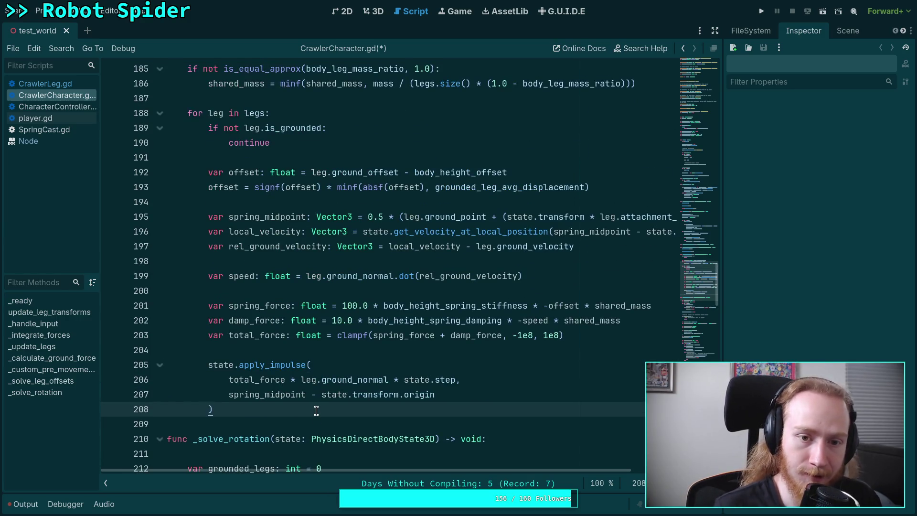
{"action": "scroll", "coordinate": [304, 403], "scroll_direction": "up", "scroll_amount": 1}
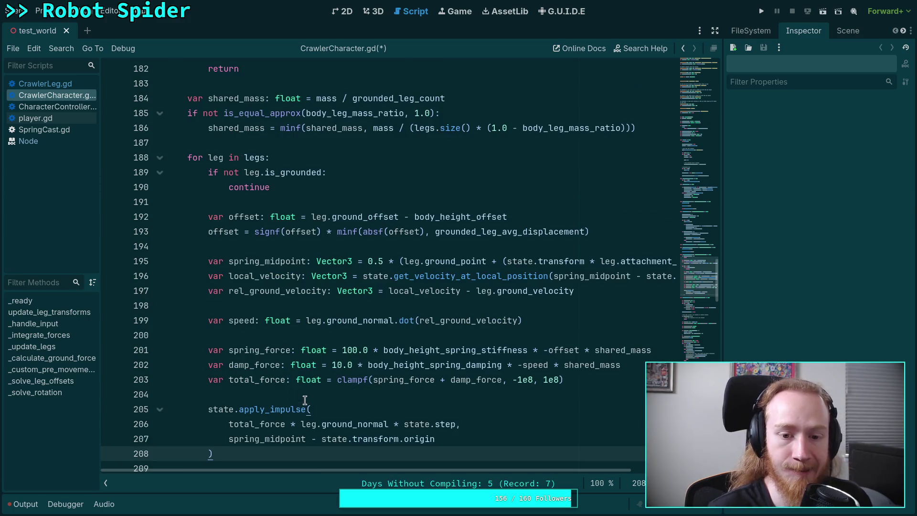
{"action": "double_click", "coordinate": [241, 425]}
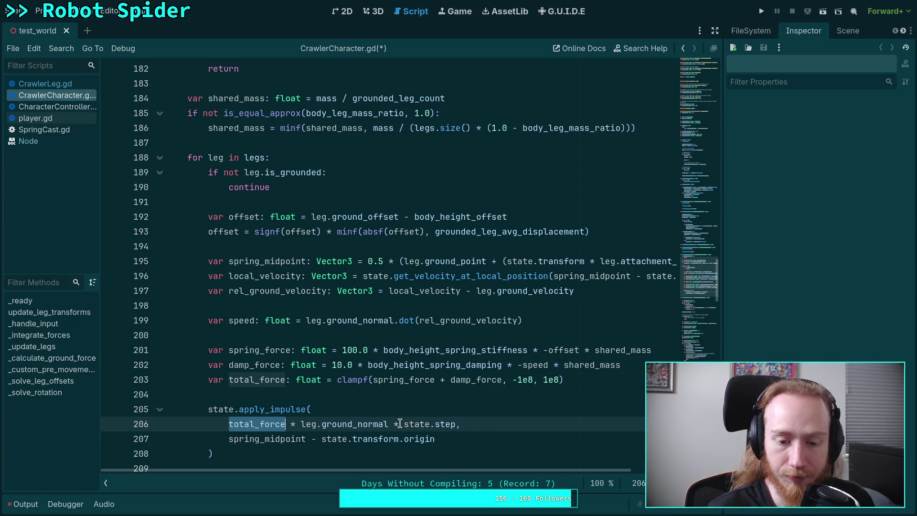
{"action": "mouse_move", "coordinate": [338, 423]}
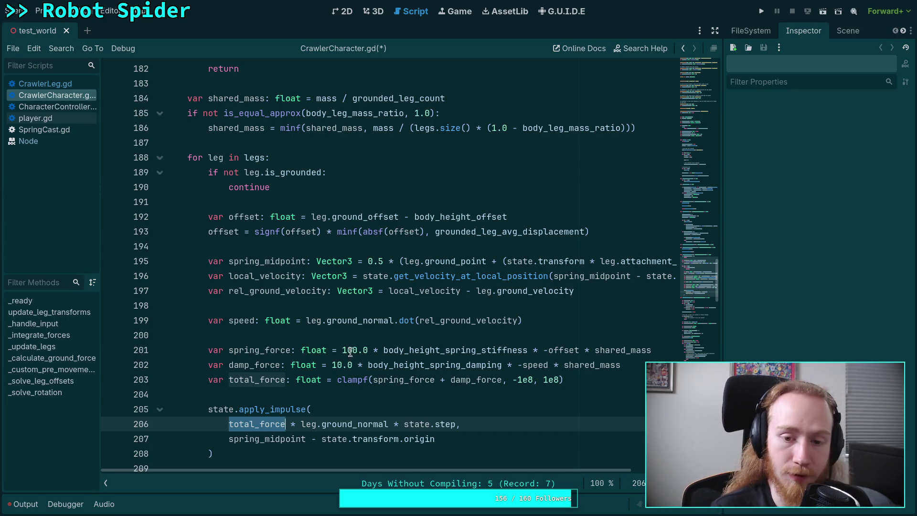
{"action": "double_click", "coordinate": [278, 440]}
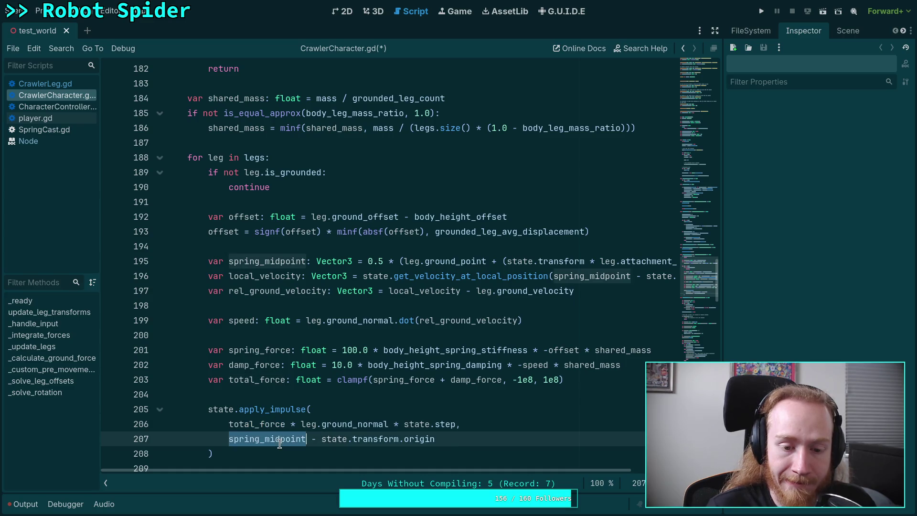
Add the line 'spring_midpoint -= state.transform.origin' above the local_velocity line
{"action": "mouse_move", "coordinate": [401, 470]}
{"action": "left_mouse_down"}
{"action": "mouse_move", "coordinate": [486, 471]}
{"action": "mouse_move", "coordinate": [415, 479]}
{"action": "left_mouse_up"}
{"action": "mouse_move", "coordinate": [472, 482]}
{"action": "left_mouse_down"}
{"action": "mouse_move", "coordinate": [557, 487]}
{"action": "mouse_move", "coordinate": [464, 484]}
{"action": "left_mouse_up"}
{"action": "scroll", "coordinate": [392, 267], "scroll_direction": "right", "scroll_amount": 3}
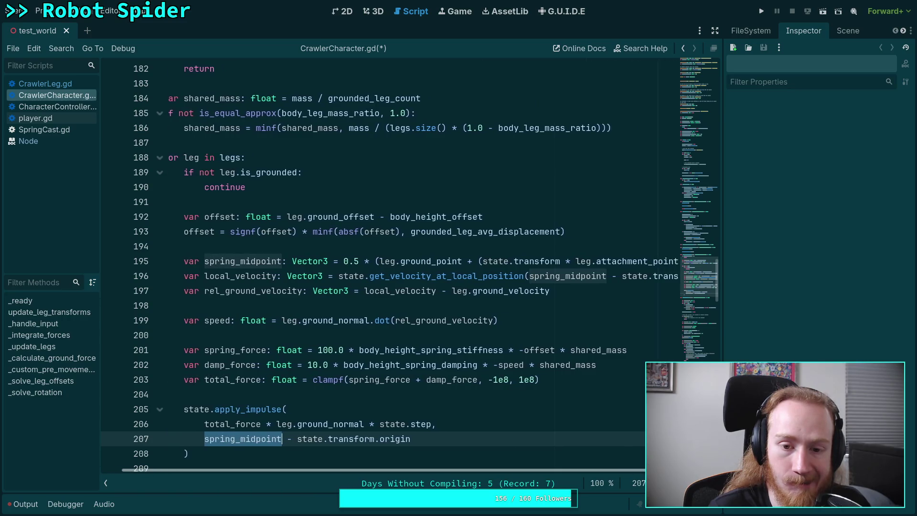
{"action": "scroll", "coordinate": [613, 265], "scroll_direction": "left", "scroll_amount": 2}
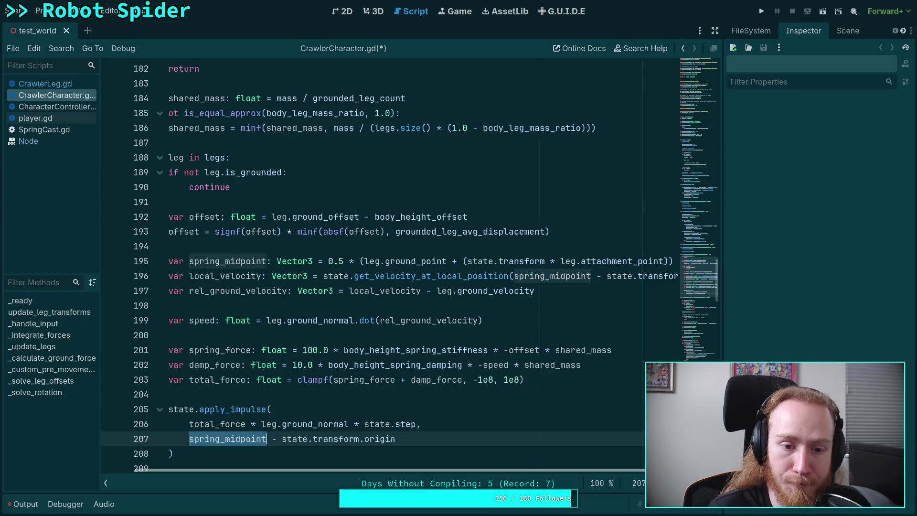
{"action": "left_click", "coordinate": [177, 276]}
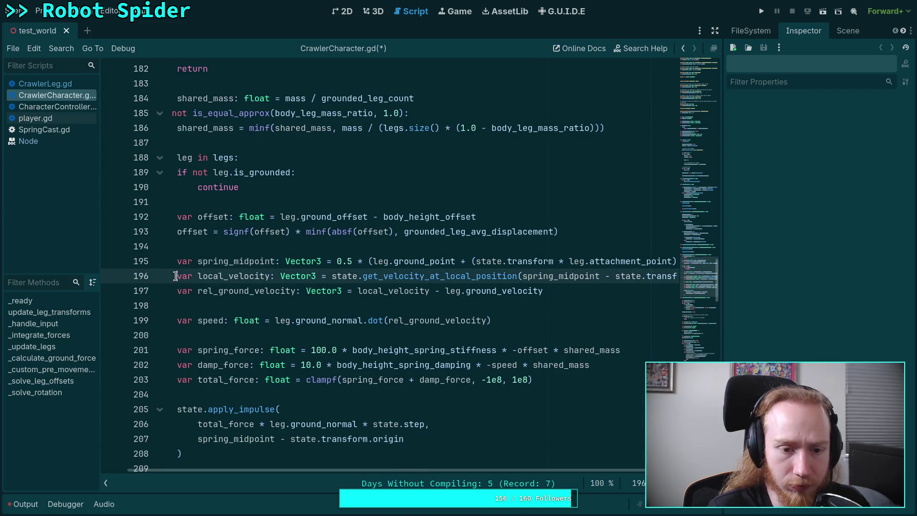
{"action": "key", "text": "Return"}
{"action": "key", "text": "Up"}
{"action": "type", "text": "v"}
{"action": "key", "text": "BackSpace"}
{"action": "type", "text": "spring_mid"}
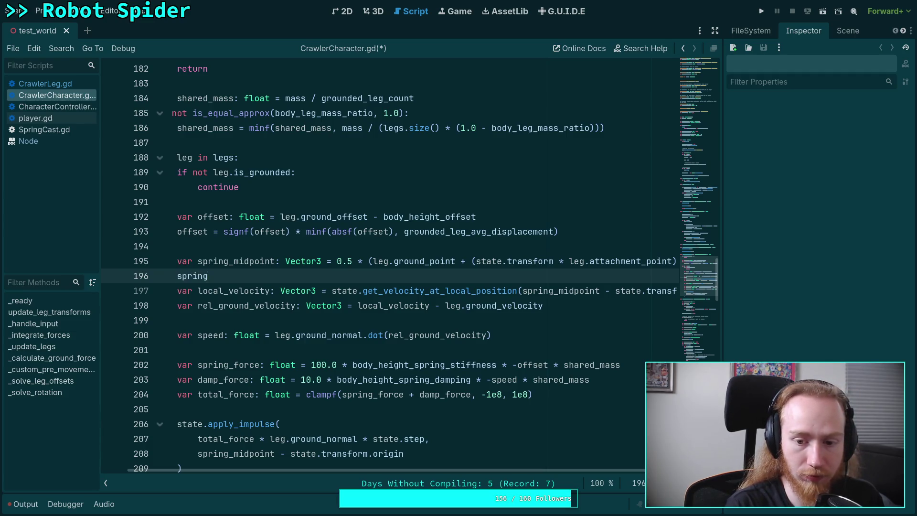
{"action": "key", "text": "Return"}
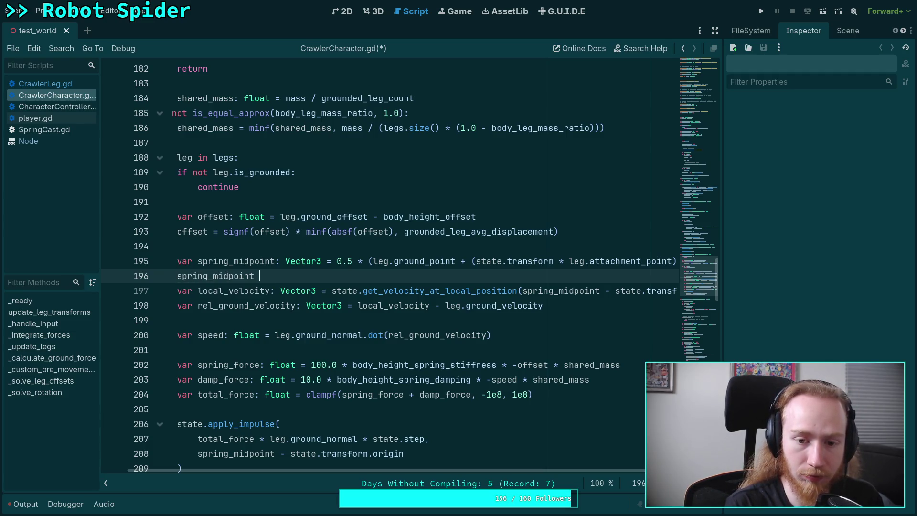
{"action": "type", "text": "-= state.tra"}
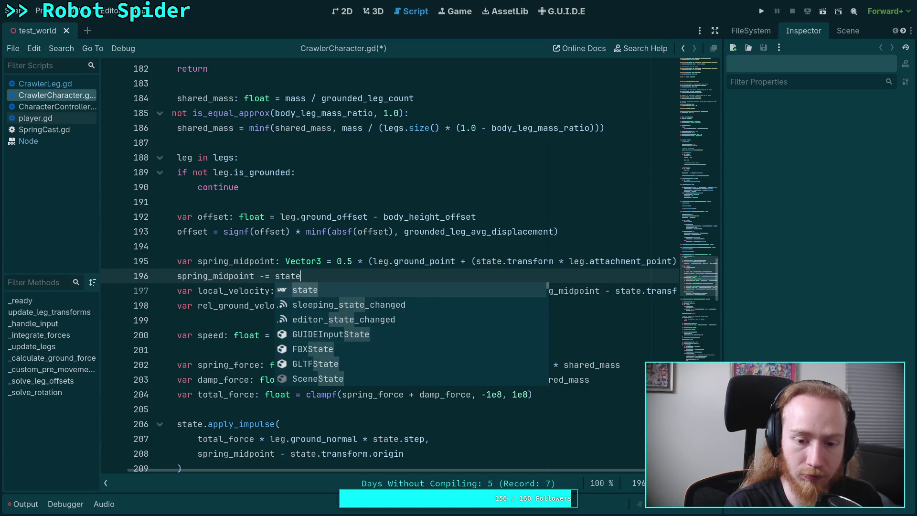
{"action": "key", "text": "Return"}
{"action": "type", "text": ".or"}
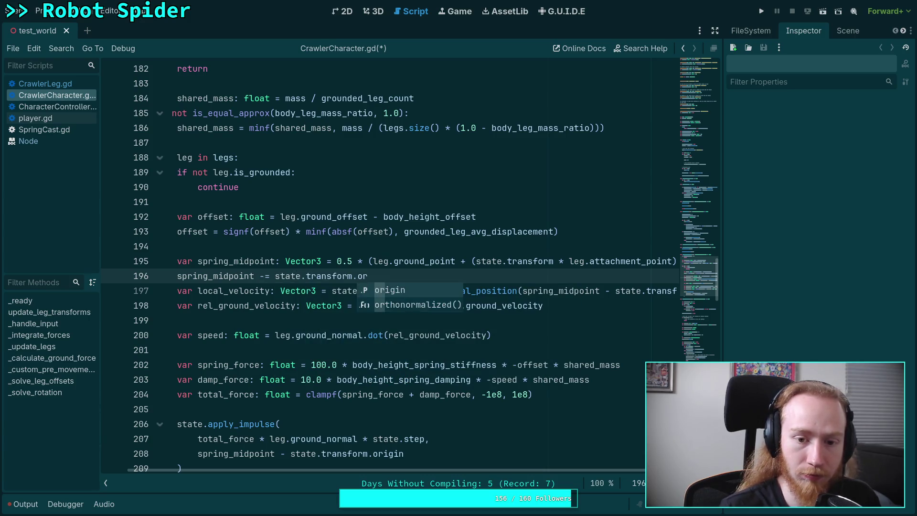
{"action": "key", "text": "Return"}
Delete the ' - state.transform.origin' subtractions from local_velocity and apply_impulse
{"action": "mouse_move", "coordinate": [602, 290]}
{"action": "left_mouse_down"}
{"action": "mouse_move", "coordinate": [671, 289]}
{"action": "mouse_move", "coordinate": [663, 288]}
{"action": "left_mouse_up"}
{"action": "key", "text": "BackSpace"}
{"action": "left_click_drag", "start_coordinate": [338, 469], "coordinate": [259, 470]}
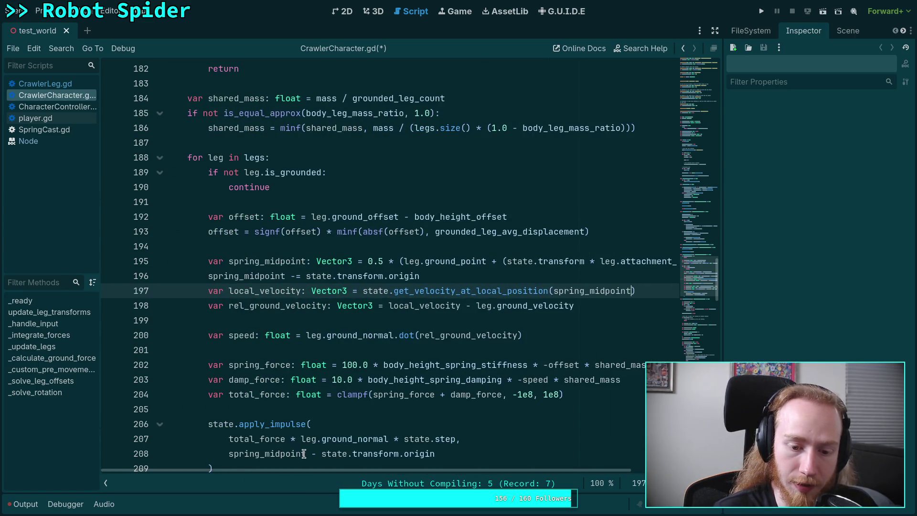
{"action": "left_click_drag", "start_coordinate": [306, 454], "coordinate": [461, 448]}
{"action": "key", "text": "BackSpace"}
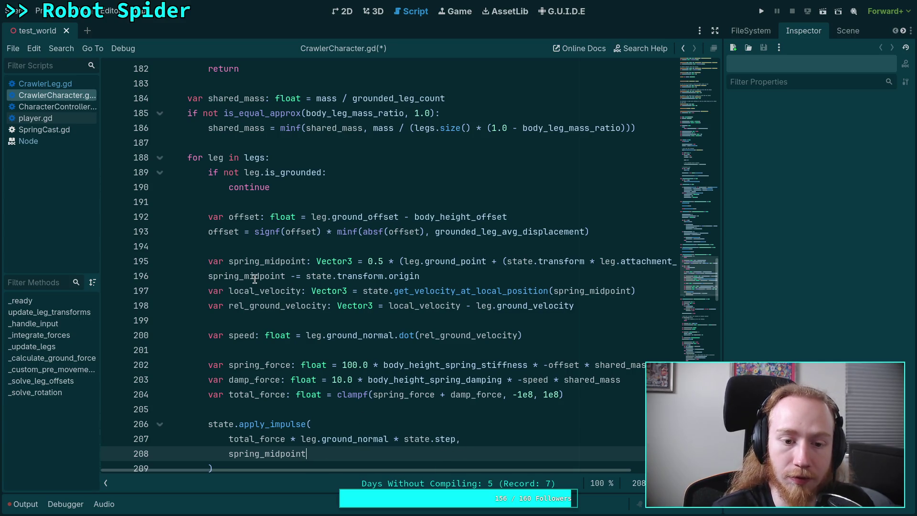
Highlight the uses of spring_midpoint, then the uses of total_force
{"action": "double_click", "coordinate": [255, 277]}
{"action": "scroll", "coordinate": [367, 315], "scroll_direction": "down", "scroll_amount": 1}
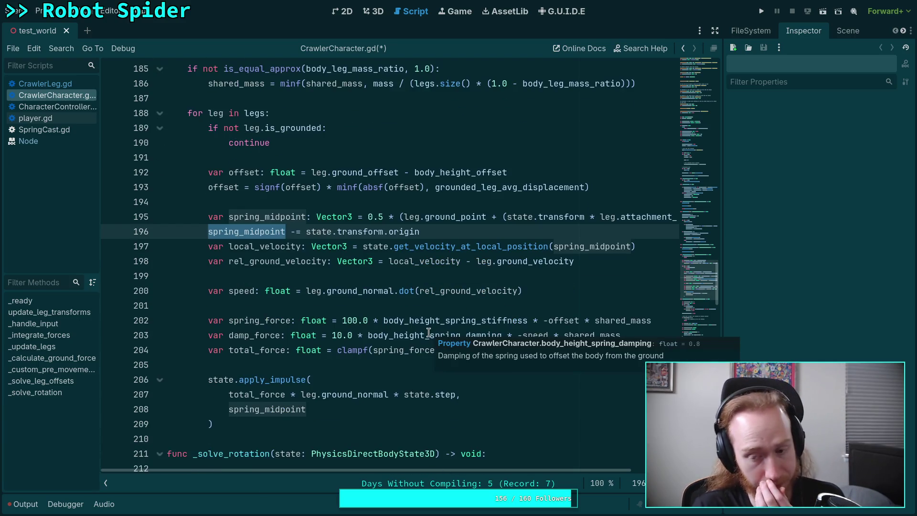
{"action": "left_click", "coordinate": [340, 308]}
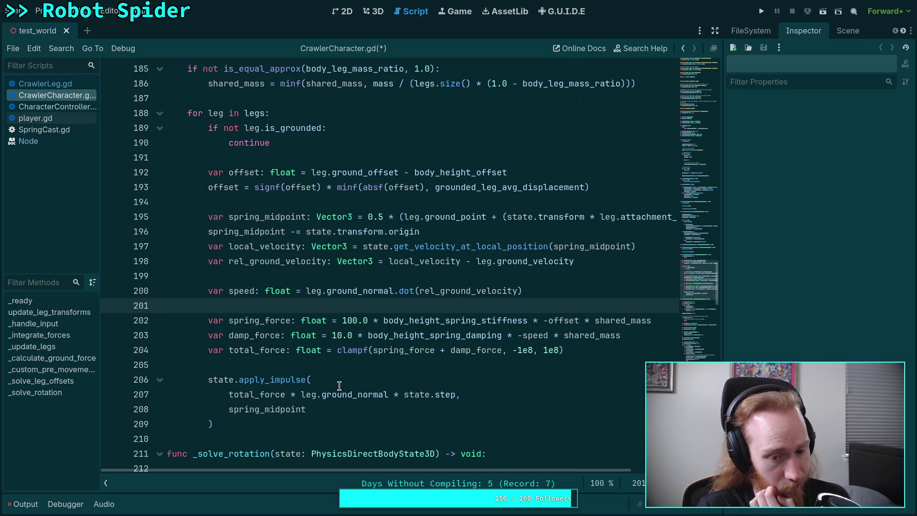
{"action": "left_click", "coordinate": [268, 392]}
{"action": "double_click", "coordinate": [268, 392]}
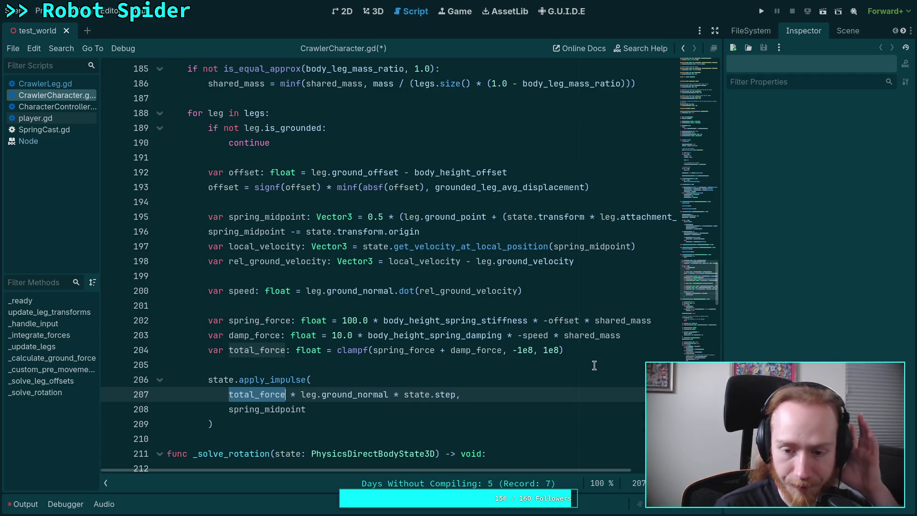
Glance at the Crawler Bot notes, then inspect the impulse call's total_force, state.step and ground-normal parts
{"action": "left_click", "coordinate": [607, 347]}
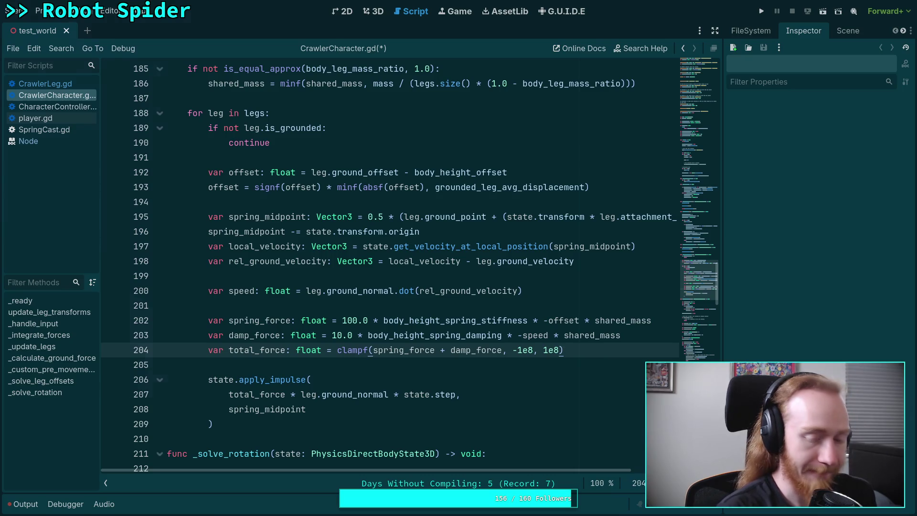
{"action": "key", "text": "super+3"}
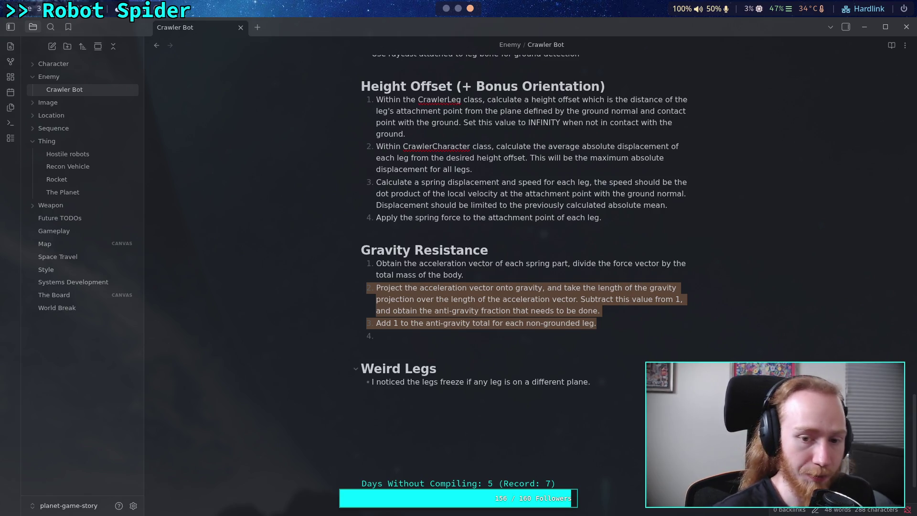
{"action": "key", "text": "super+2"}
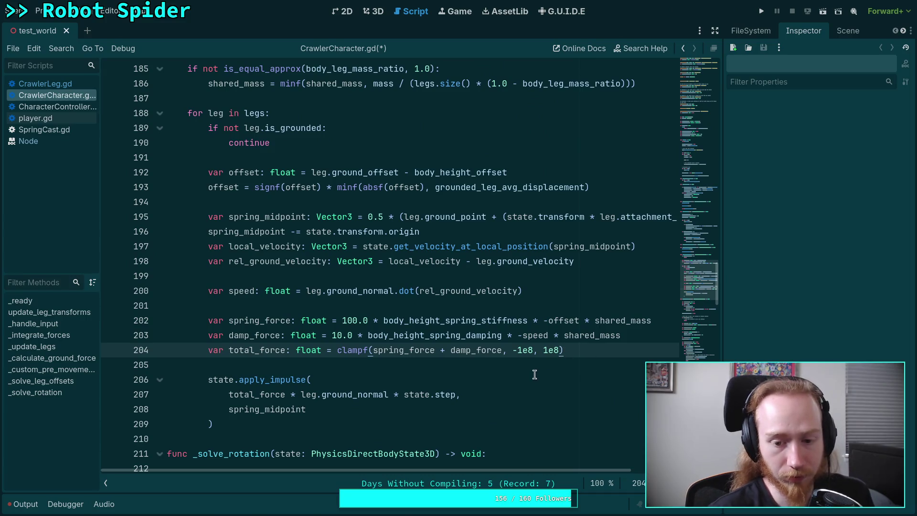
{"action": "left_click", "coordinate": [461, 368]}
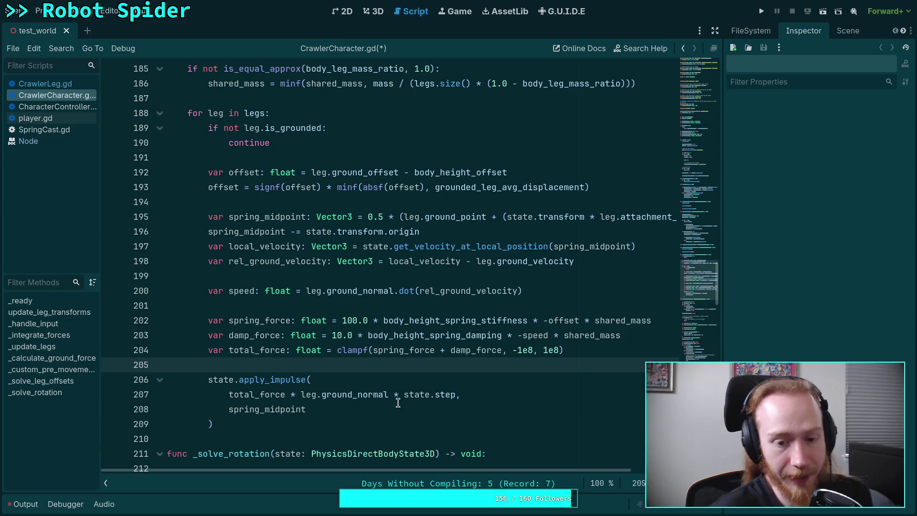
{"action": "double_click", "coordinate": [258, 395]}
{"action": "left_click_drag", "start_coordinate": [404, 394], "coordinate": [455, 394]}
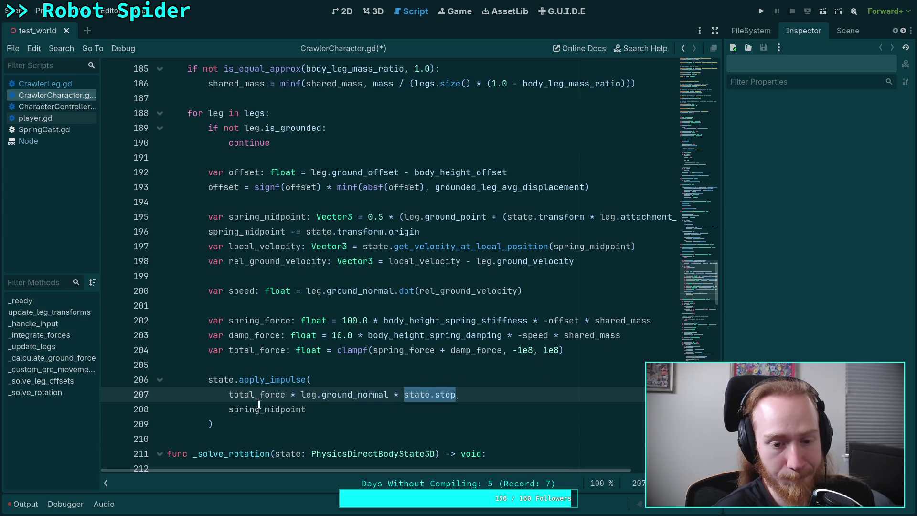
{"action": "left_click_drag", "start_coordinate": [229, 394], "coordinate": [388, 389]}
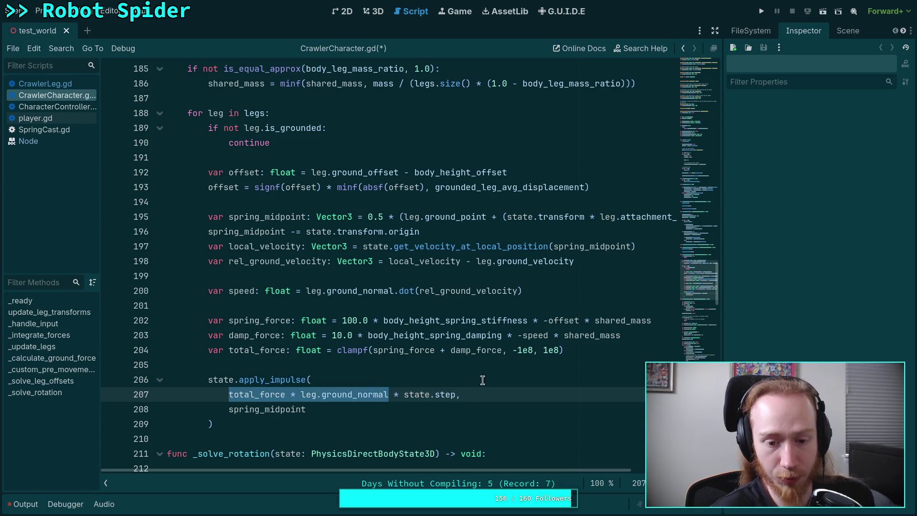
{"action": "left_click", "coordinate": [613, 350]}
{"action": "type", "text": "*"}
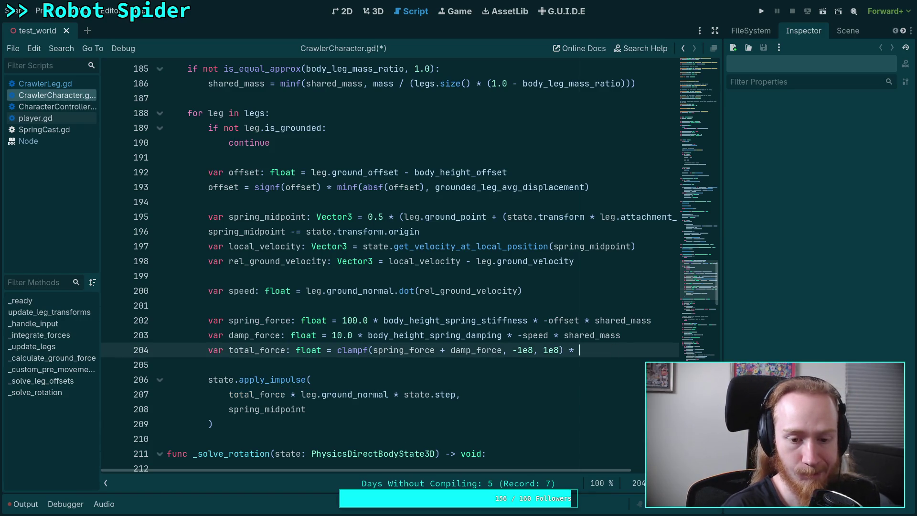
{"action": "key", "text": "BackSpace"}
{"action": "key", "text": "BackSpace"}
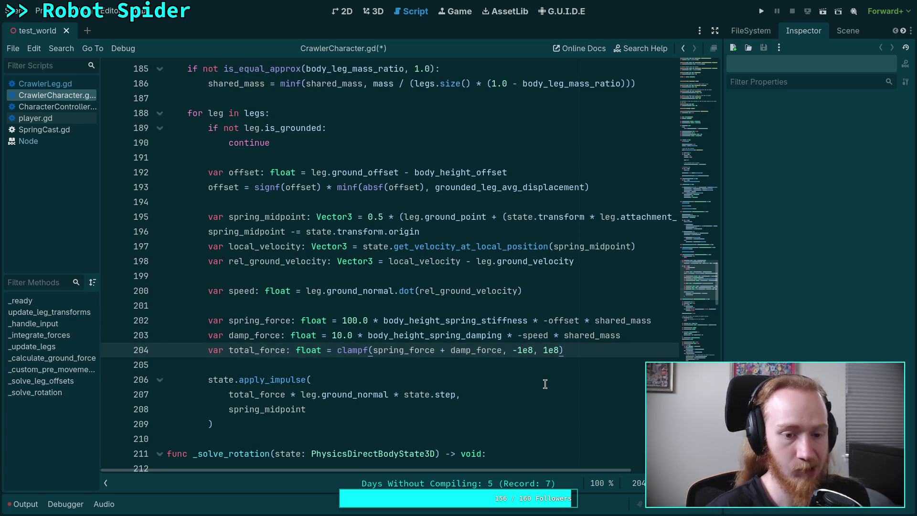
Start a 'var' declaration on a new line above the leg loop, then show the Crawler Bot notes
{"action": "scroll", "coordinate": [545, 383], "scroll_direction": "up", "scroll_amount": 2}
{"action": "left_click", "coordinate": [347, 175]}
{"action": "key", "text": "Down"}
{"action": "key", "text": "Return"}
{"action": "key", "text": "Return"}
{"action": "key", "text": "Up"}
{"action": "type", "text": "var"}
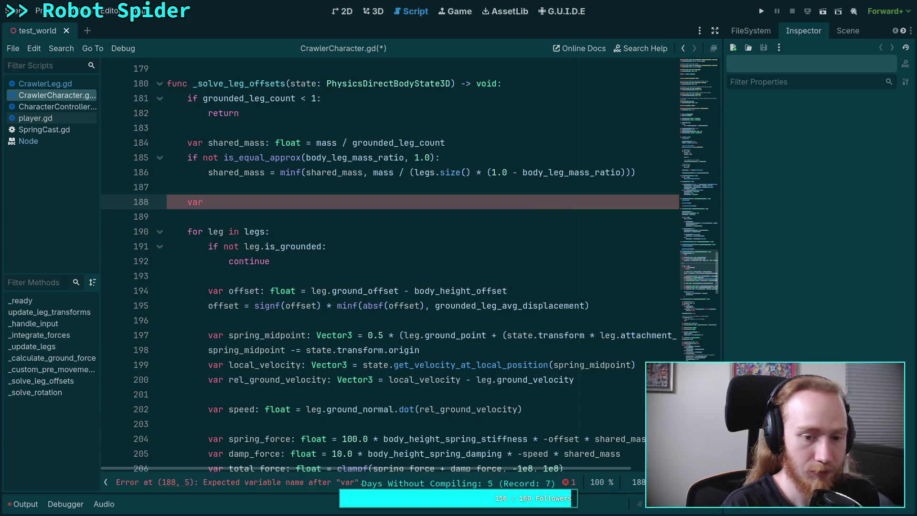
{"action": "key", "text": "super+2"}
{"action": "key", "text": "super+3"}
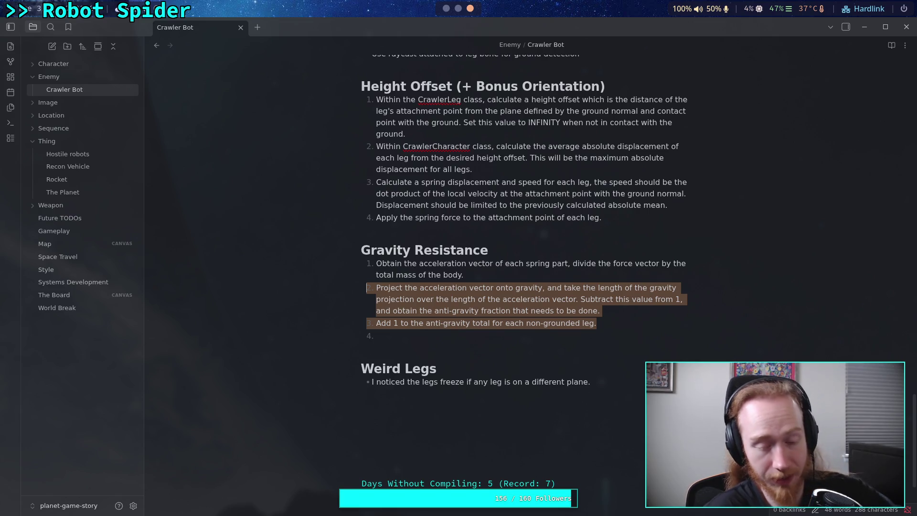
Switch from the Obsidian note back to the Godot workspace with Super+1
{"action": "key", "text": "super+1"}
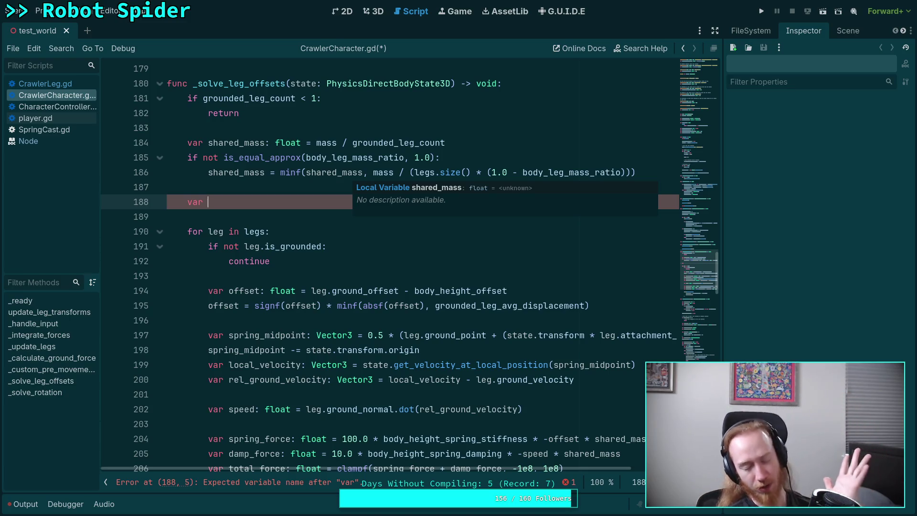
Switch to workspace 4, the Python REPL, with Super+4
{"action": "key", "text": "super+4"}
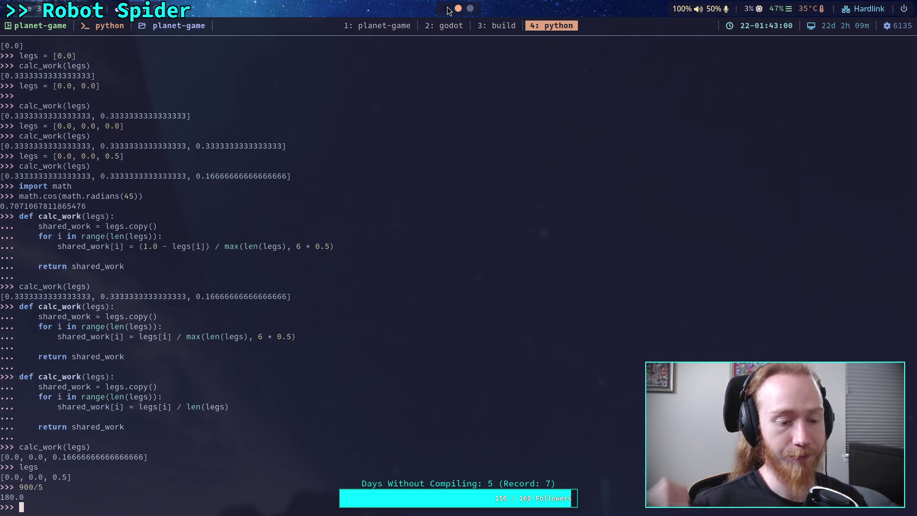
Return to the Godot workspace and bring line 188's unfinished 'var' back into view
{"action": "key", "text": "super+2"}
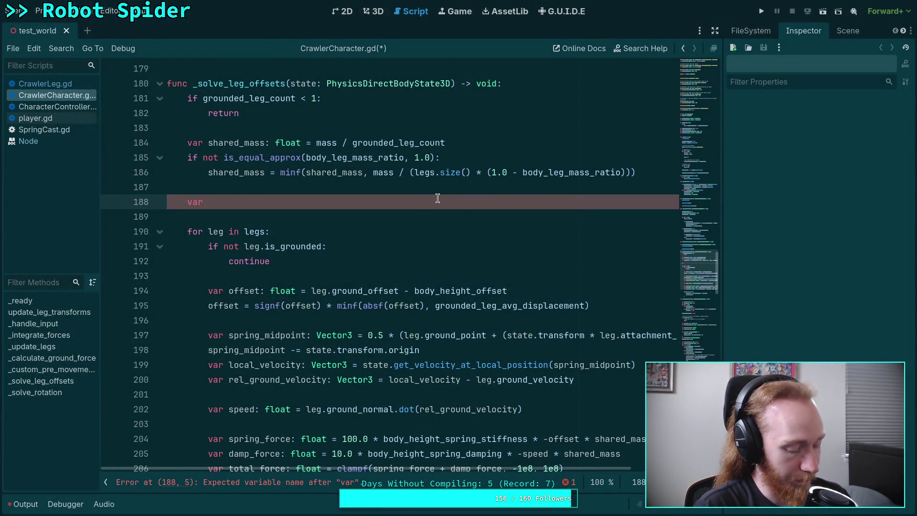
{"action": "scroll", "coordinate": [436, 203], "scroll_direction": "down", "scroll_amount": 4}
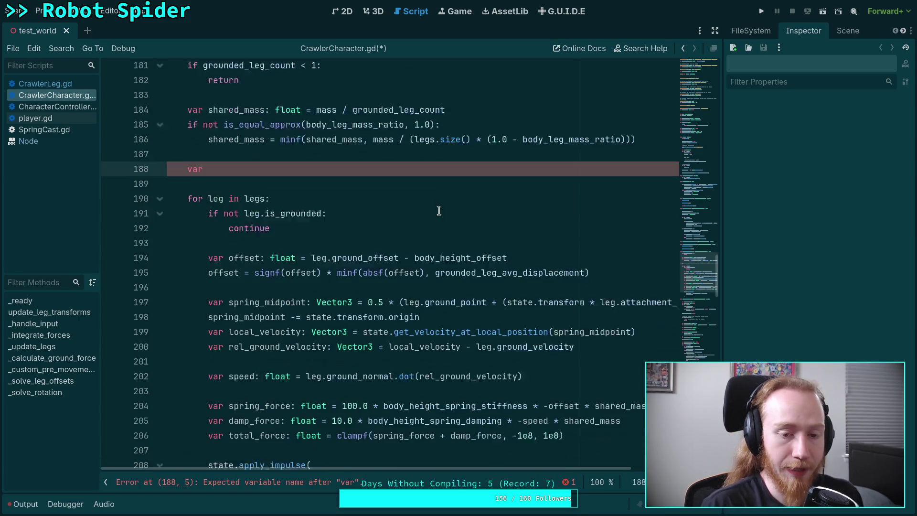
{"action": "scroll", "coordinate": [334, 332], "scroll_direction": "up", "scroll_amount": 1}
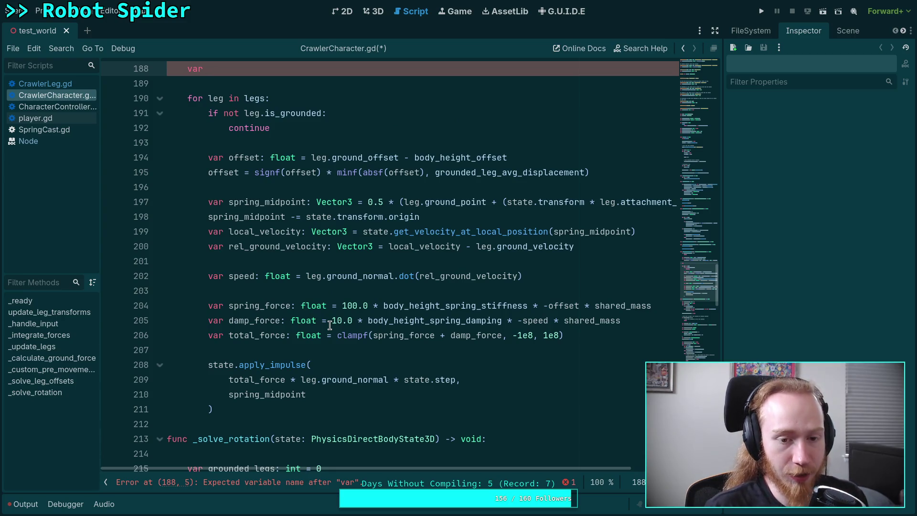
Open CrawlerLeg.gd, scroll to the cached_diagonal variables, and briefly type then remove a 'var _' line
{"action": "left_click", "coordinate": [76, 87]}
{"action": "scroll", "coordinate": [446, 340], "scroll_direction": "up", "scroll_amount": 20}
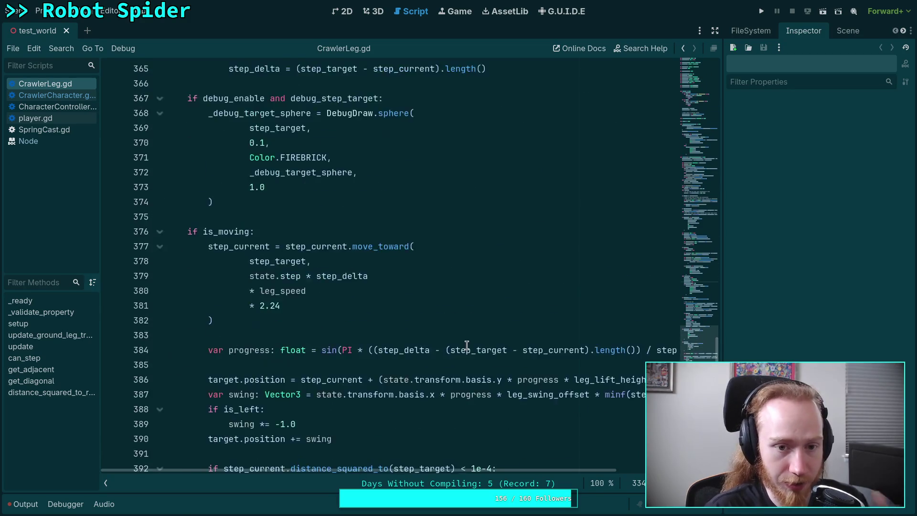
{"action": "scroll", "coordinate": [604, 331], "scroll_direction": "up", "scroll_amount": 20}
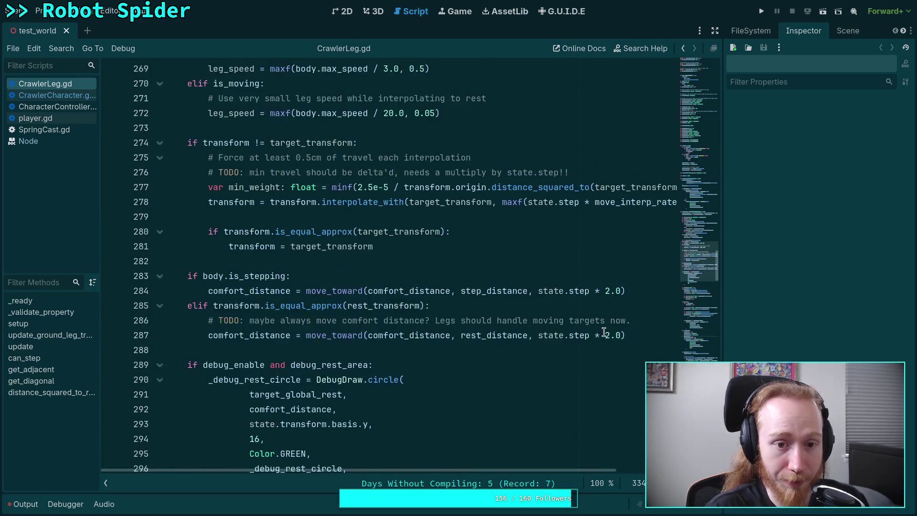
{"action": "scroll", "coordinate": [603, 332], "scroll_direction": "up", "scroll_amount": 10}
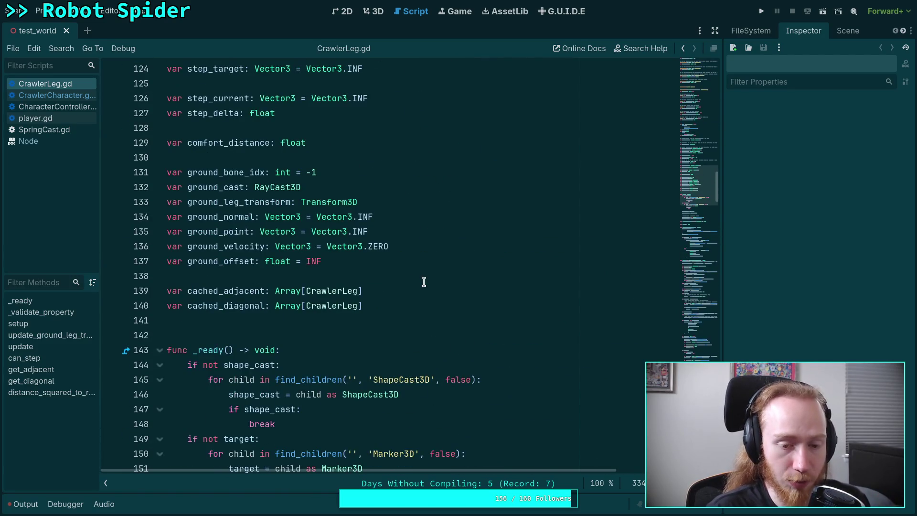
{"action": "left_click", "coordinate": [481, 311]}
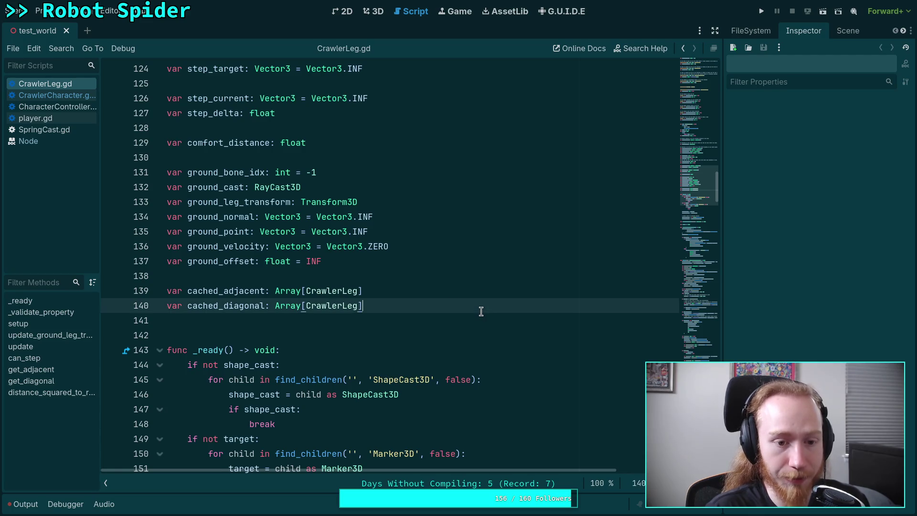
{"action": "key", "text": "Return"}
{"action": "key", "text": "Return"}
{"action": "type", "text": "v"}
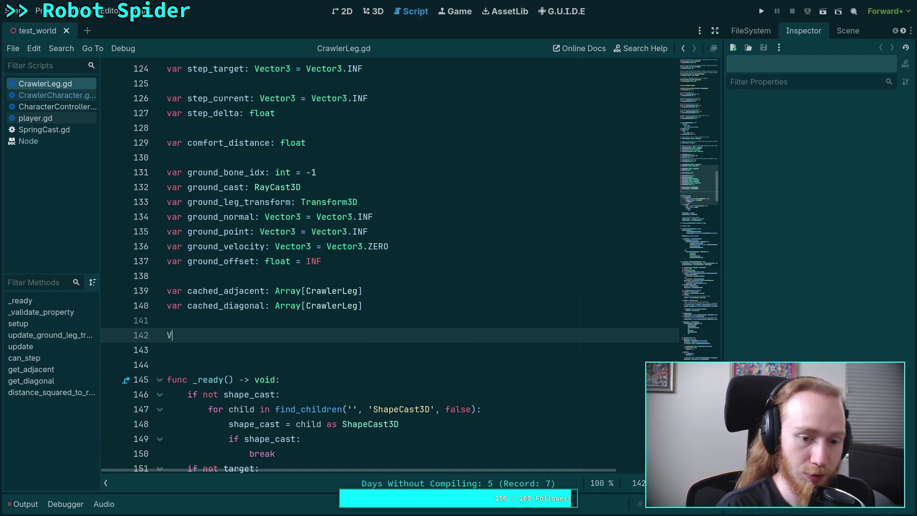
{"action": "type", "text": "ar _"}
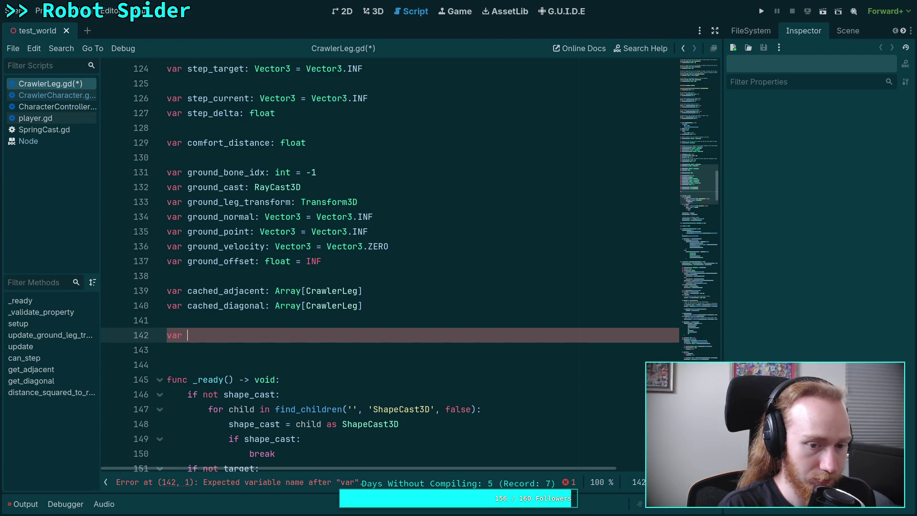
{"action": "key", "text": "BackSpace"}
{"action": "key", "text": "BackSpace"}
{"action": "key", "text": "BackSpace"}
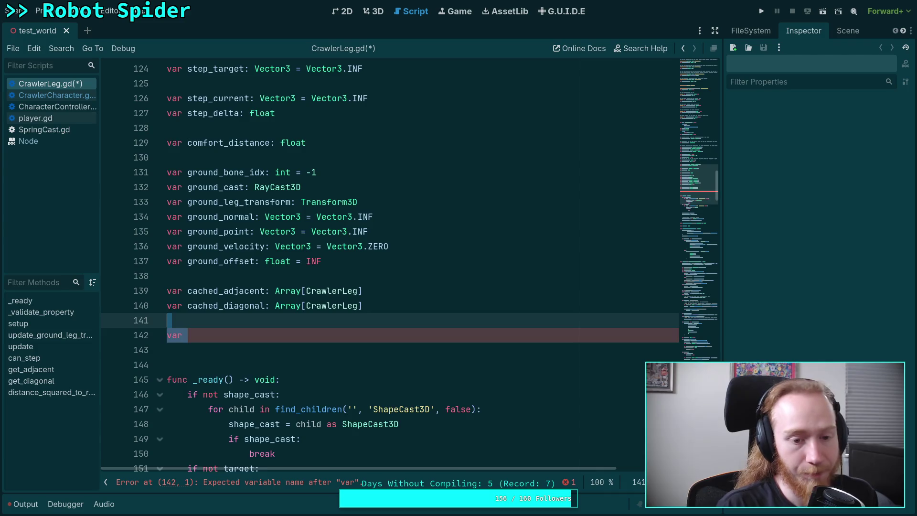
Switch back to CrawlerCharacter.gd and go to the end of the gravity_direction member line
{"action": "left_click", "coordinate": [55, 96]}
{"action": "scroll", "coordinate": [625, 303], "scroll_direction": "up", "scroll_amount": 5}
{"action": "scroll", "coordinate": [624, 304], "scroll_direction": "up", "scroll_amount": 20}
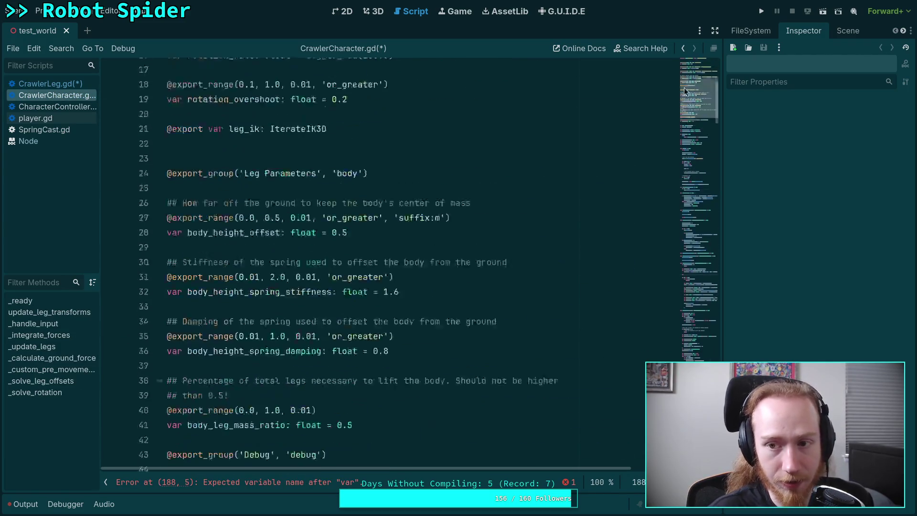
{"action": "scroll", "coordinate": [401, 256], "scroll_direction": "down", "scroll_amount": 10}
{"action": "scroll", "coordinate": [401, 256], "scroll_direction": "down", "scroll_amount": 6}
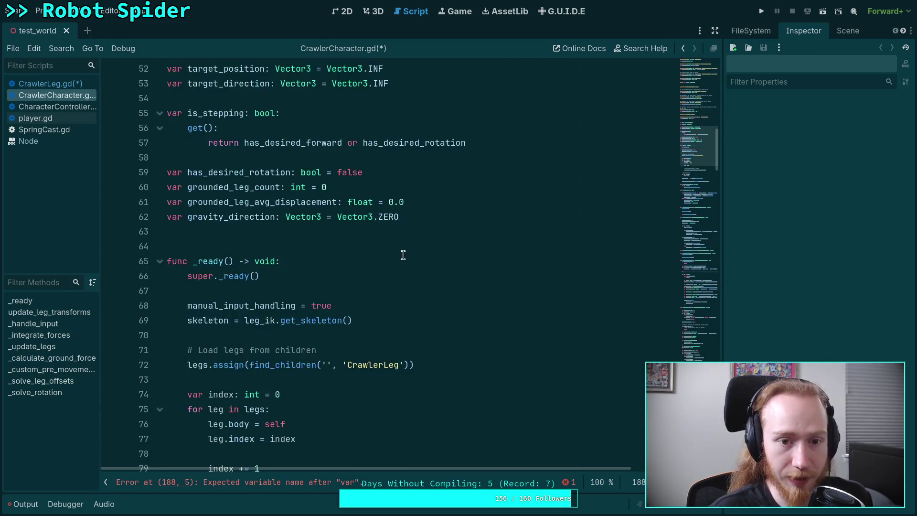
{"action": "scroll", "coordinate": [403, 254], "scroll_direction": "up", "scroll_amount": 4}
{"action": "left_click", "coordinate": [342, 203]}
{"action": "scroll", "coordinate": [414, 257], "scroll_direction": "down", "scroll_amount": 1}
{"action": "left_click", "coordinate": [493, 352]}
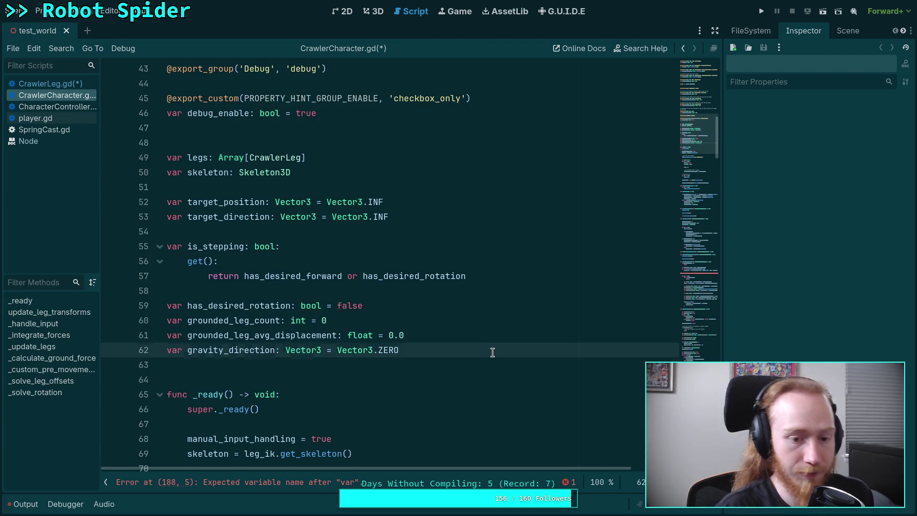
Declare 'var gravity_corrections: PackedFloat64Array' on a new line below gravity_direction
{"action": "key", "text": "Return"}
{"action": "type", "text": "var gravity_correction"}
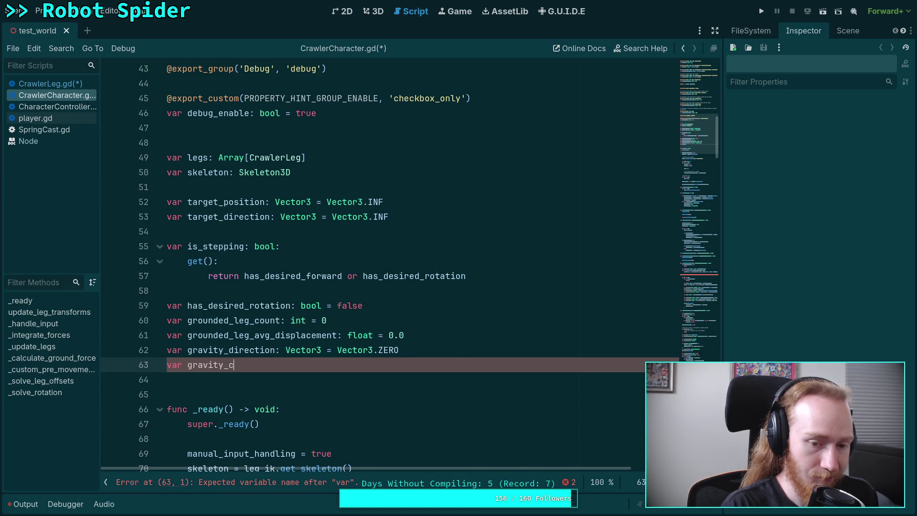
{"action": "type", "text": "s"}
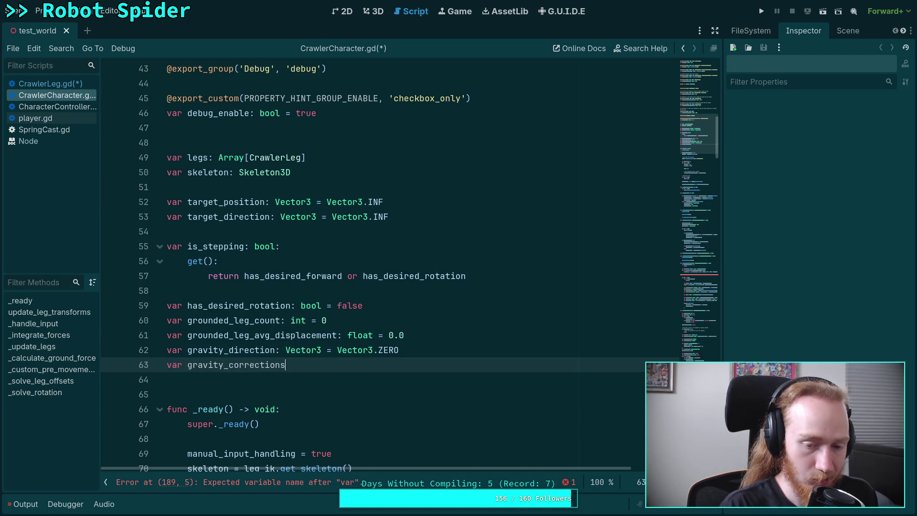
{"action": "type", "text": ": PackedG"}
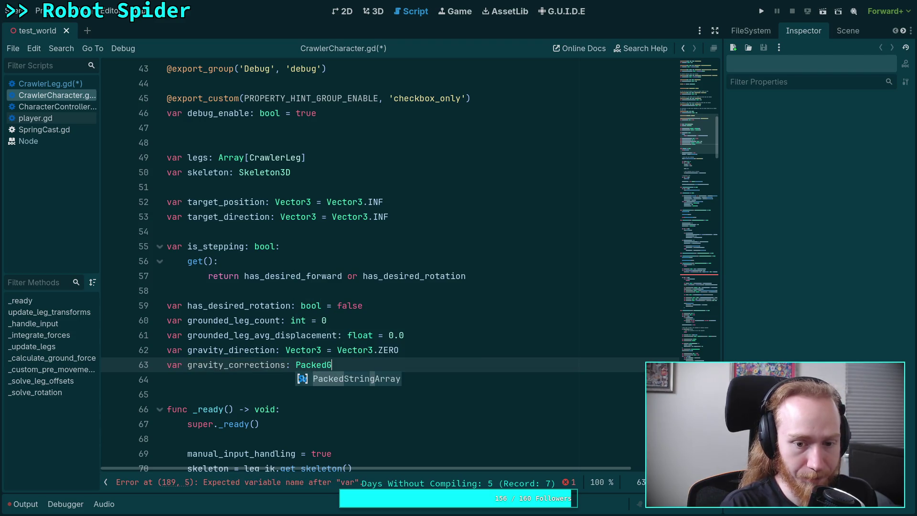
{"action": "key", "text": "BackSpace"}
{"action": "type", "text": "Fl"}
{"action": "key", "text": "Down"}
{"action": "key", "text": "Return"}
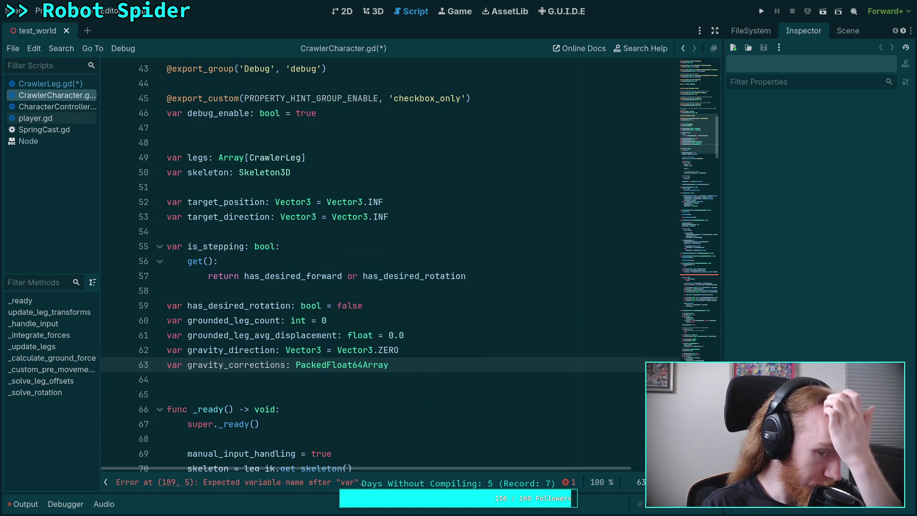
{"action": "scroll", "coordinate": [388, 373], "scroll_direction": "down", "scroll_amount": 7}
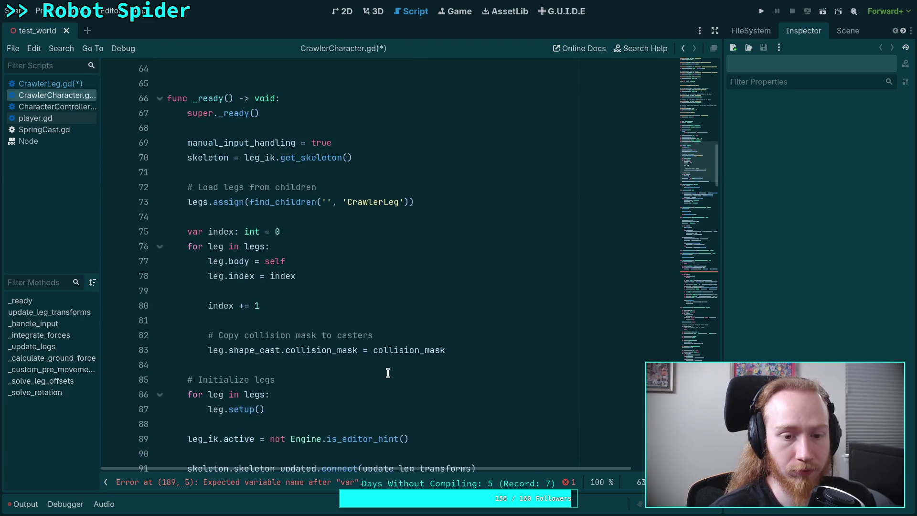
Add 'gravity_corrections.resize(index)' after the leg loop in _ready
{"action": "scroll", "coordinate": [388, 373], "scroll_direction": "down", "scroll_amount": 1}
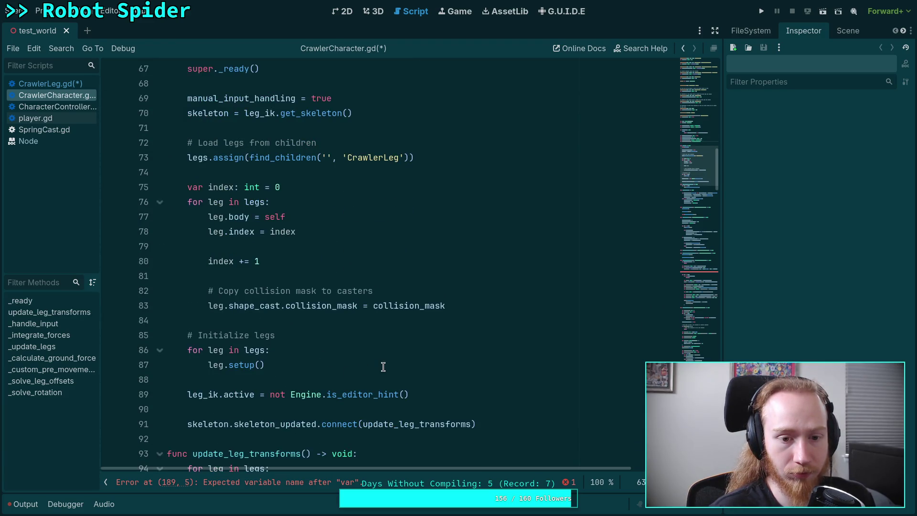
{"action": "left_click", "coordinate": [504, 308]}
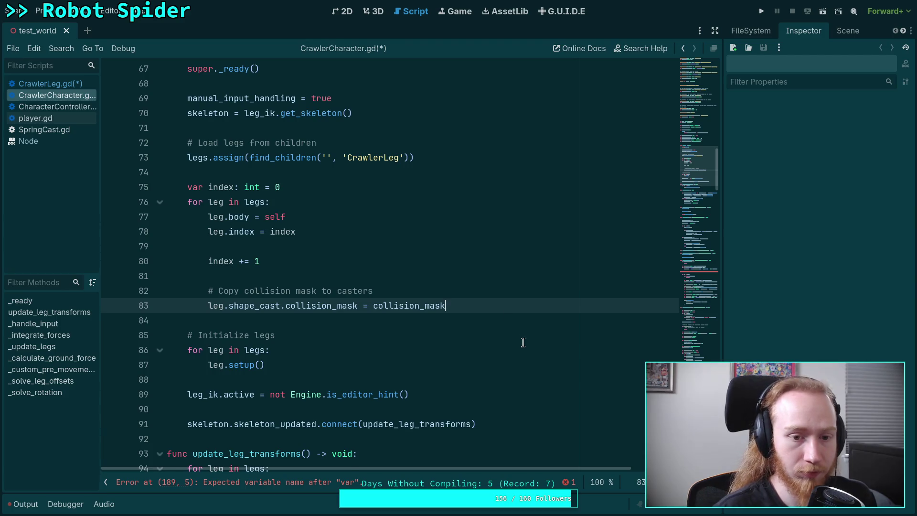
{"action": "key", "text": "Return"}
{"action": "key", "text": "BackSpace"}
{"action": "key", "text": "Return"}
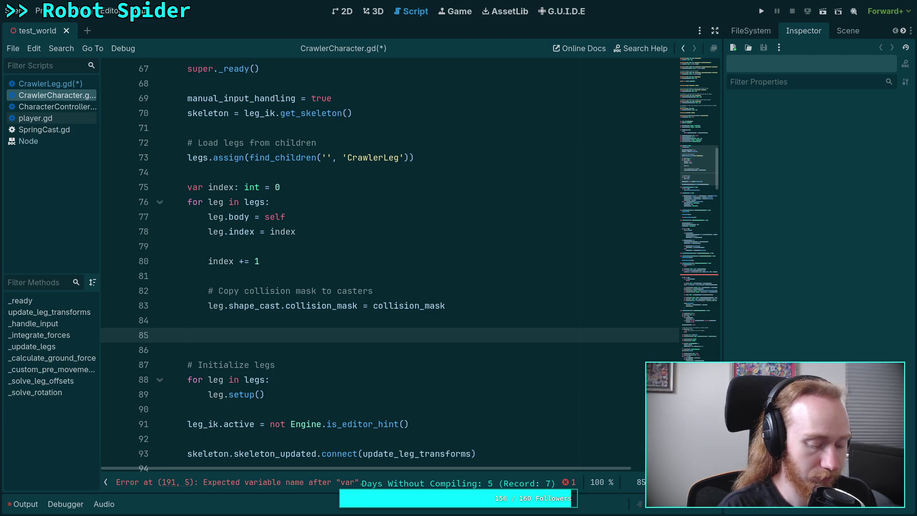
{"action": "type", "text": "gravity_corrections"}
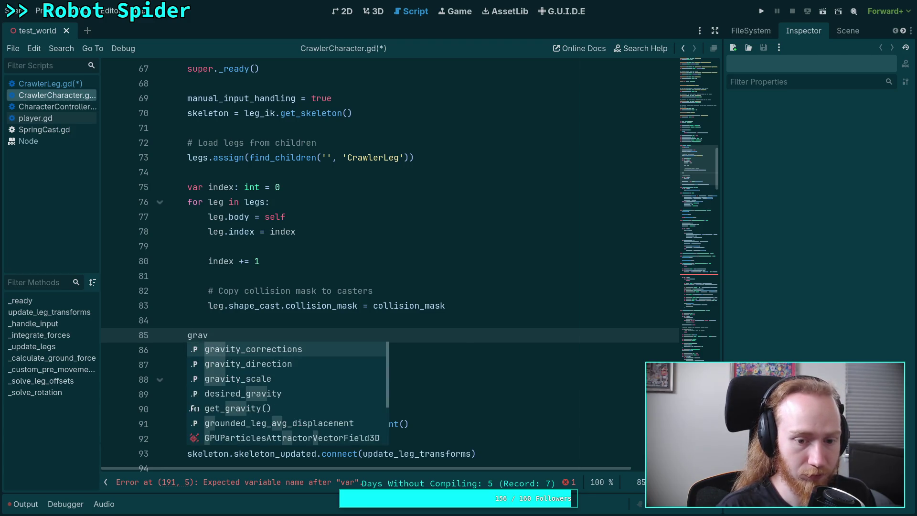
{"action": "key", "text": "Return"}
{"action": "type", "text": ".res"}
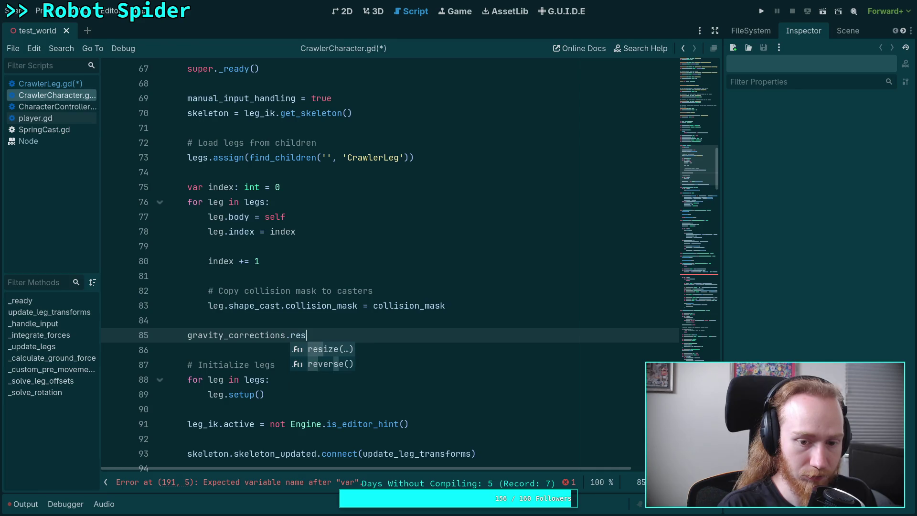
{"action": "key", "text": "Return"}
{"action": "type", "text": "index)"}
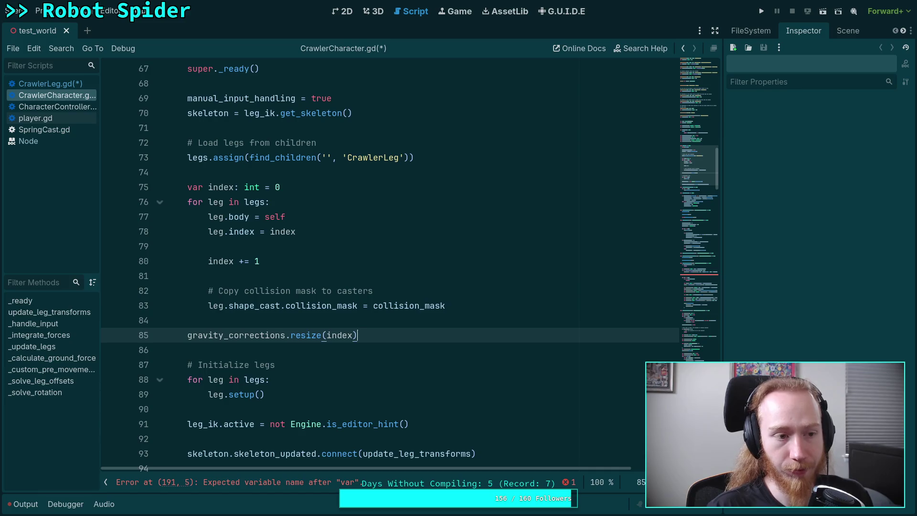
{"action": "key", "text": "Return"}
Add then delete a gravity_corrections.fill(0.0) line, save, and jump to line 191
{"action": "type", "text": "gr"}
{"action": "key", "text": "Return"}
{"action": "type", "text": ".fi"}
{"action": "key", "text": "Return"}
{"action": "type", "text": "0.0"}
{"action": "key", "text": "ctrl+s"}
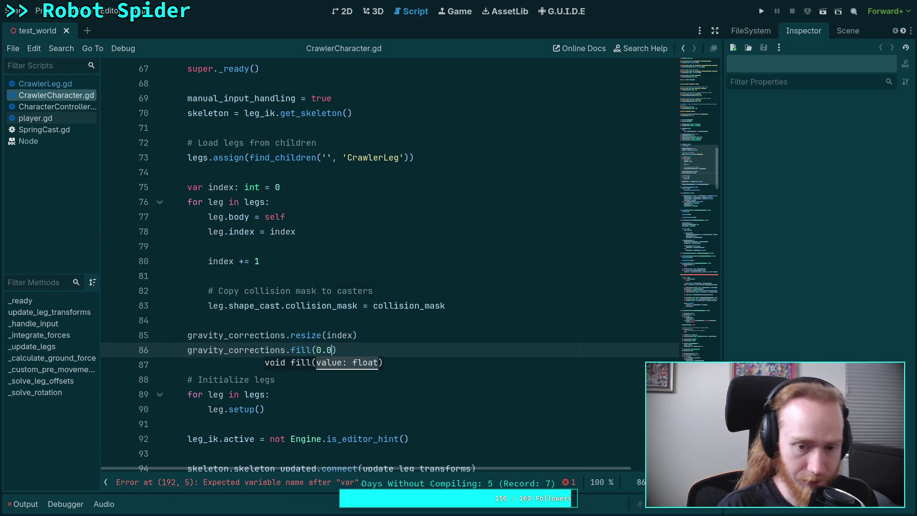
{"action": "left_click_drag", "start_coordinate": [446, 348], "coordinate": [458, 340]}
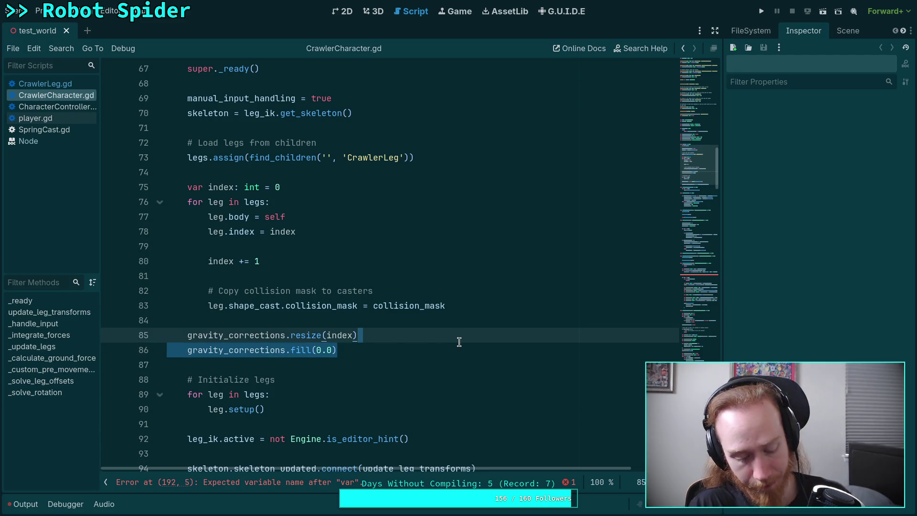
{"action": "key", "text": "BackSpace"}
{"action": "key", "text": "ctrl+s"}
{"action": "left_click_drag", "start_coordinate": [701, 167], "coordinate": [706, 273]}
{"action": "left_click", "coordinate": [296, 247]}
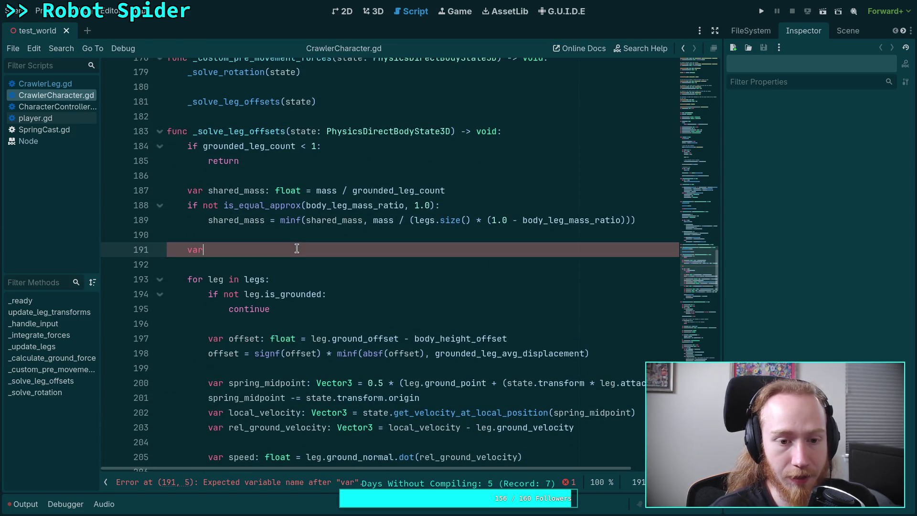
Complete line 191 as 'var anti_gravity_total: float = 0.0'
{"action": "type", "text": "anti"}
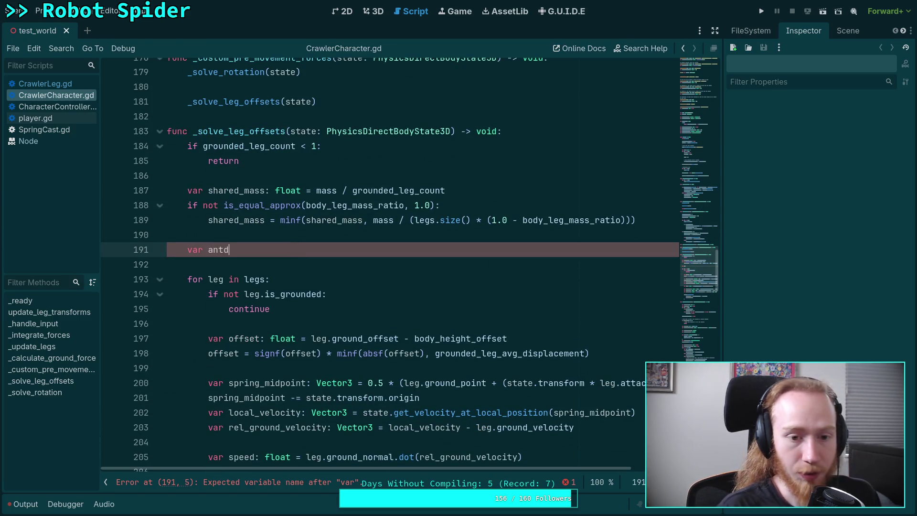
{"action": "type", "text": "_grav"}
{"action": "key", "text": "BackSpace"}
{"action": "key", "text": "BackSpace"}
{"action": "key", "text": "BackSpace"}
{"action": "type", "text": "ravity_total"}
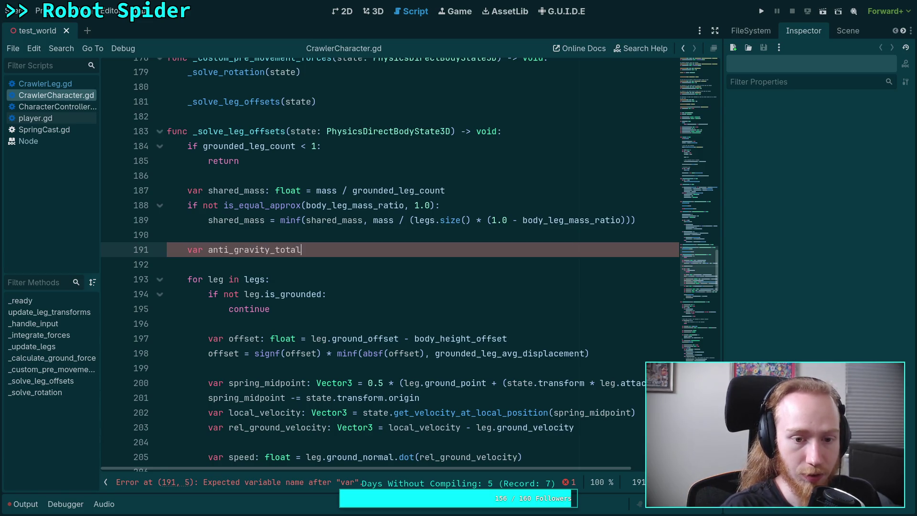
{"action": "key", "text": "BackSpace"}
{"action": "key", "text": "BackSpace"}
{"action": "key", "text": "BackSpace"}
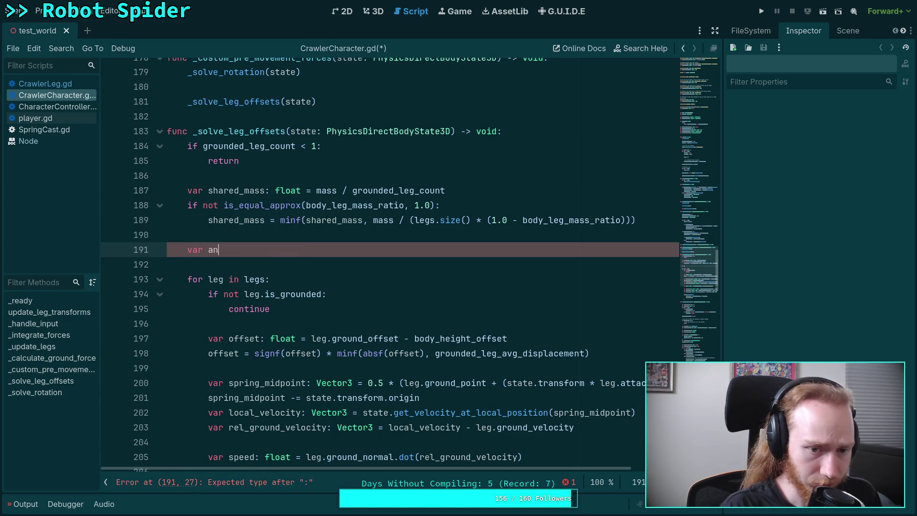
{"action": "type", "text": "ti_grav"}
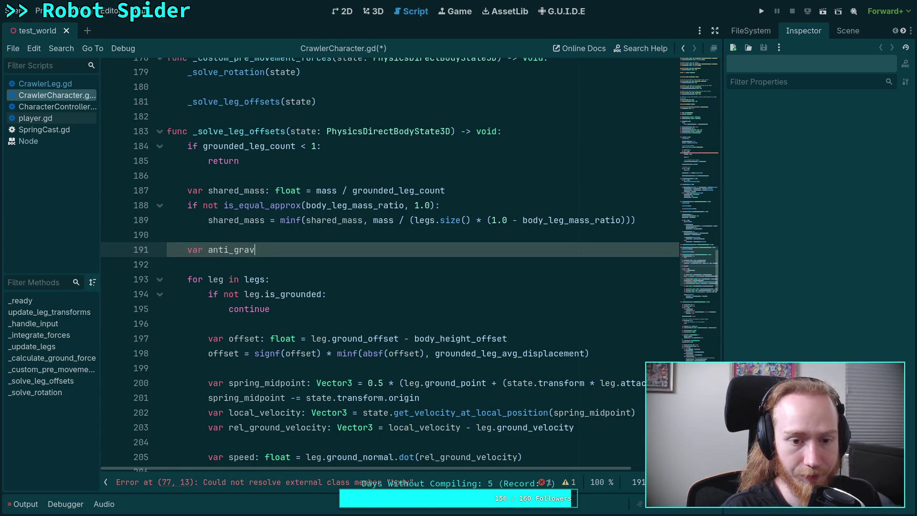
{"action": "type", "text": "ity_work_tota"}
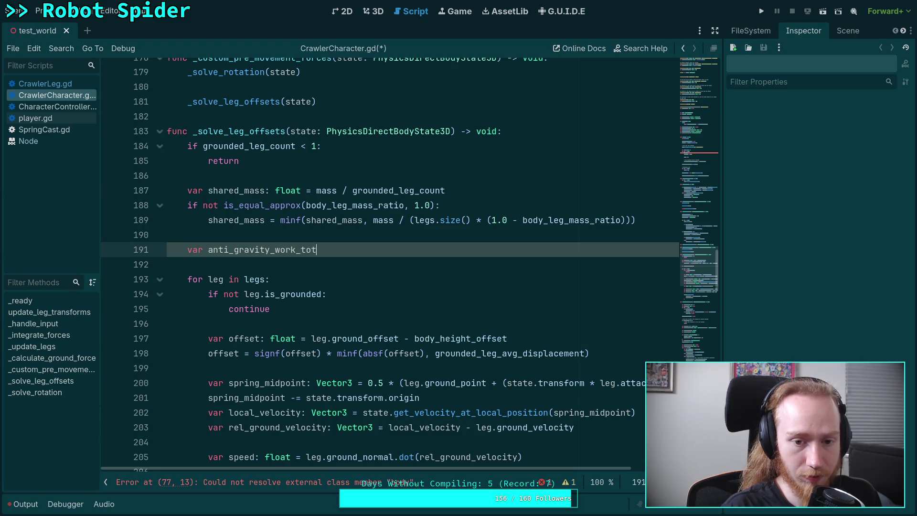
{"action": "key", "text": "BackSpace"}
{"action": "key", "text": "BackSpace"}
{"action": "key", "text": "BackSpace"}
{"action": "type", "text": "to"}
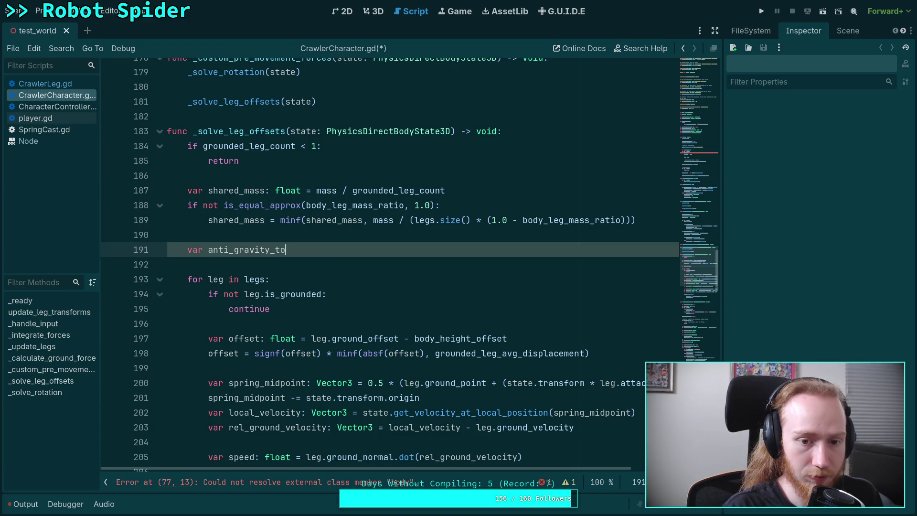
{"action": "type", "text": "tal: float"}
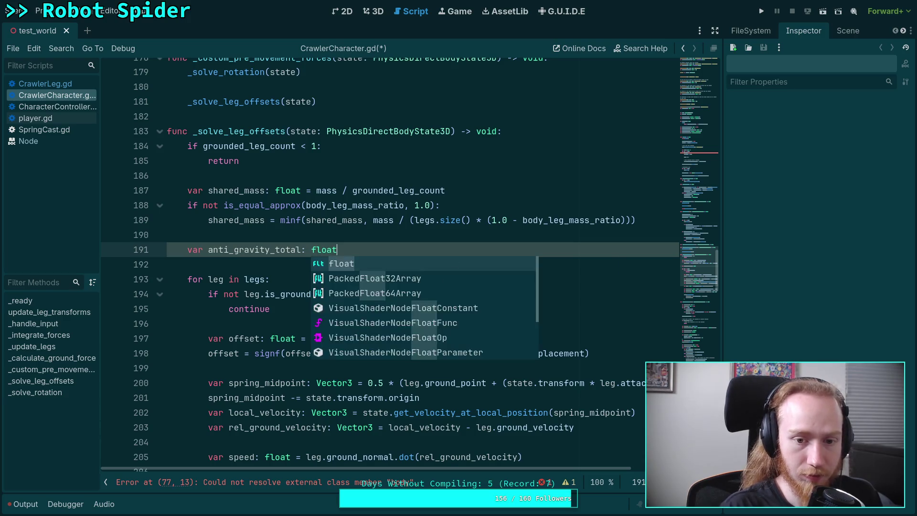
{"action": "type", "text": " = 0.0"}
Set 'gravity_corrections[leg.index] = 1.0' inside the is_grounded check before continue
{"action": "scroll", "coordinate": [376, 239], "scroll_direction": "down", "scroll_amount": 1}
{"action": "left_click", "coordinate": [380, 249]}
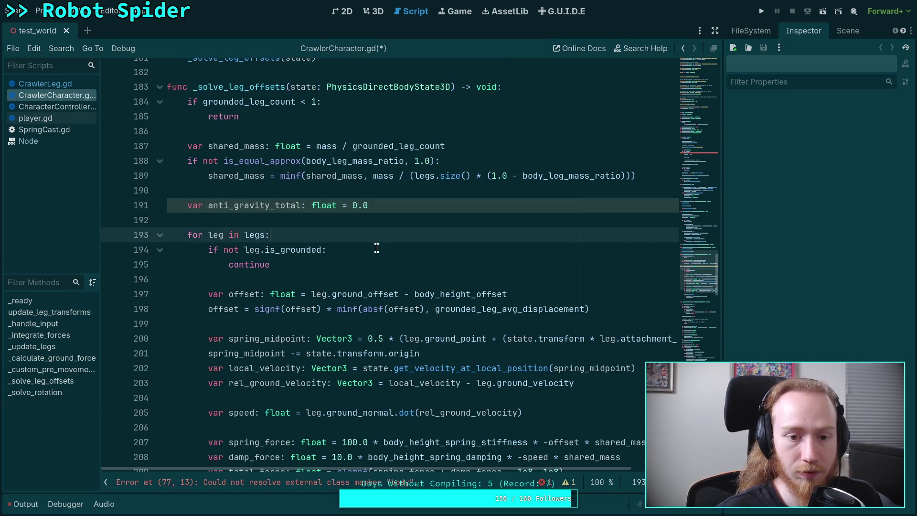
{"action": "key", "text": "Return"}
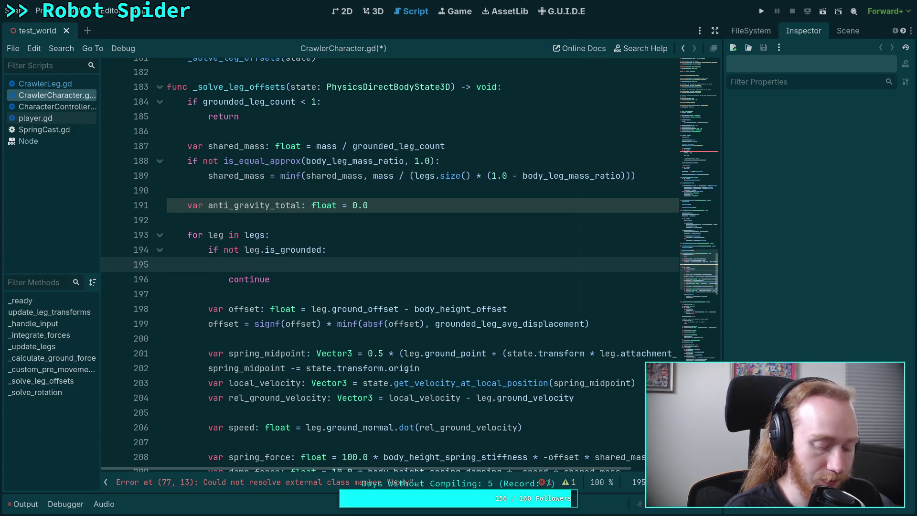
{"action": "type", "text": "gr"}
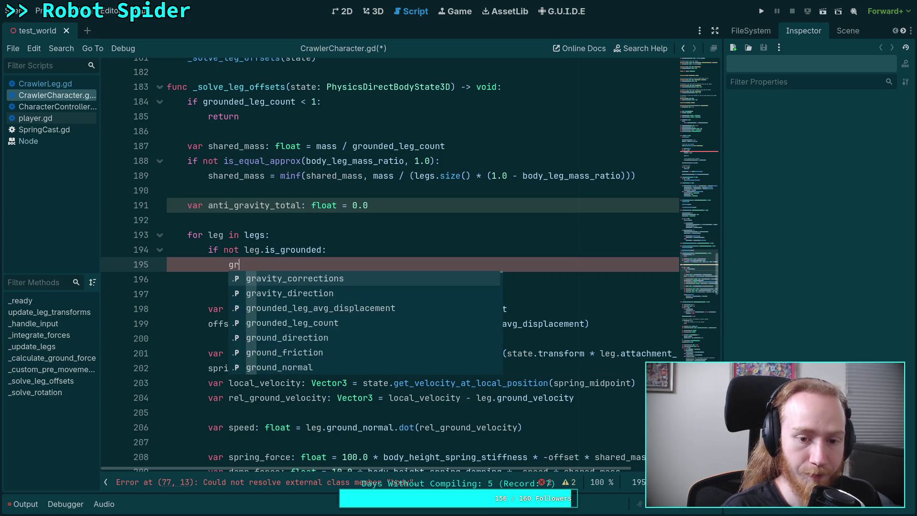
{"action": "key", "text": "Return"}
{"action": "type", "text": "[leg.ind"}
{"action": "key", "text": "Return"}
{"action": "type", "text": "] = "}
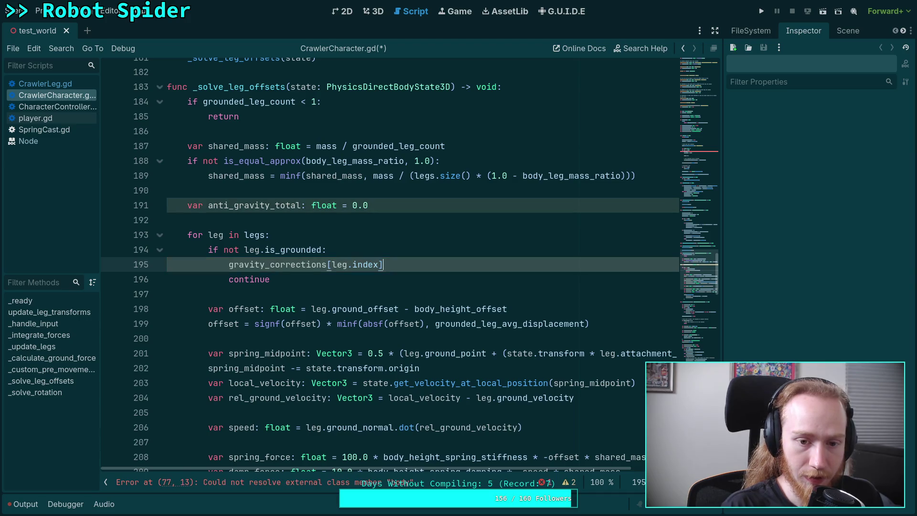
{"action": "type", "text": "1.0"}
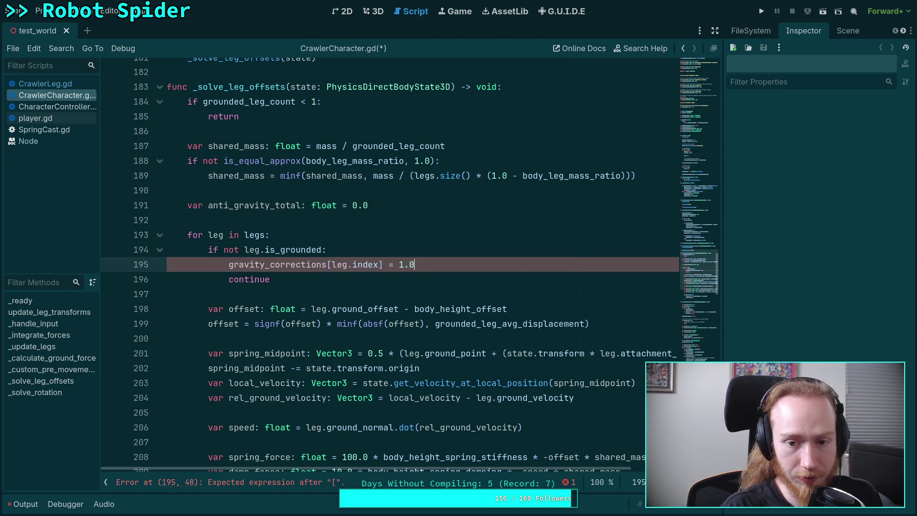
{"action": "left_click", "coordinate": [364, 287]}
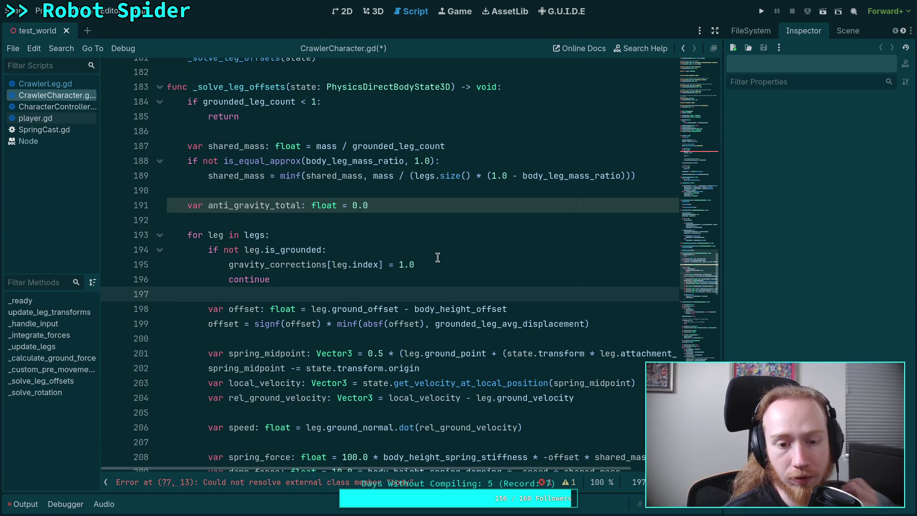
{"action": "double_click", "coordinate": [401, 264]}
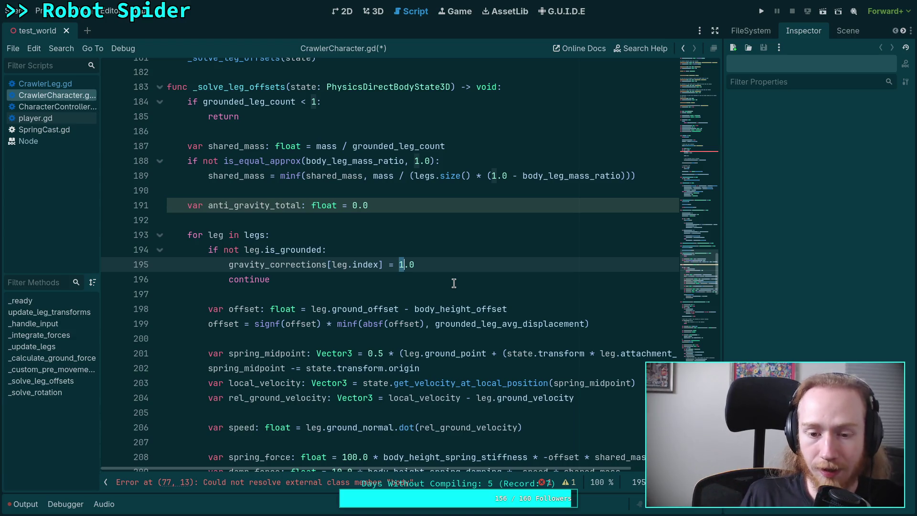
{"action": "key", "text": "Right"}
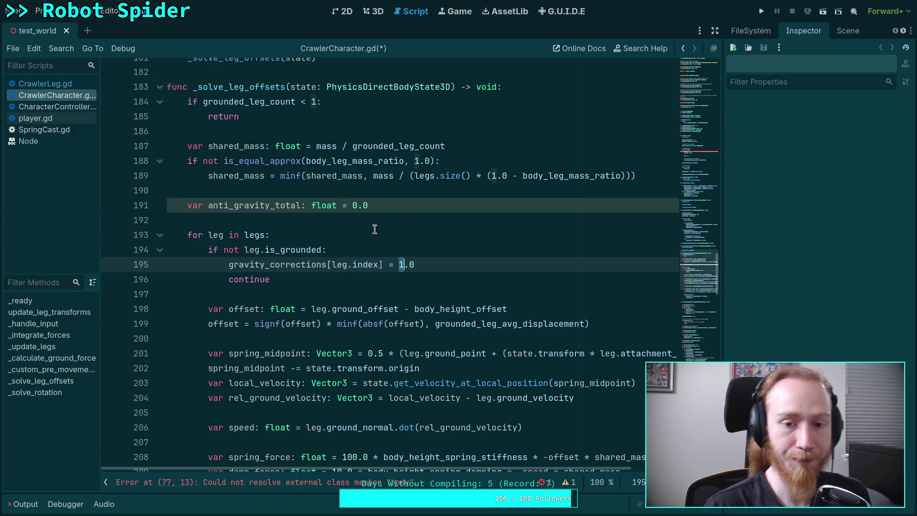
{"action": "scroll", "coordinate": [406, 219], "scroll_direction": "down", "scroll_amount": 5}
Add 'var force_vec: Vector3 = total_force * leg.ground_normal' below the total_force line
{"action": "left_click", "coordinate": [438, 337]}
{"action": "scroll", "coordinate": [484, 329], "scroll_direction": "up", "scroll_amount": 2}
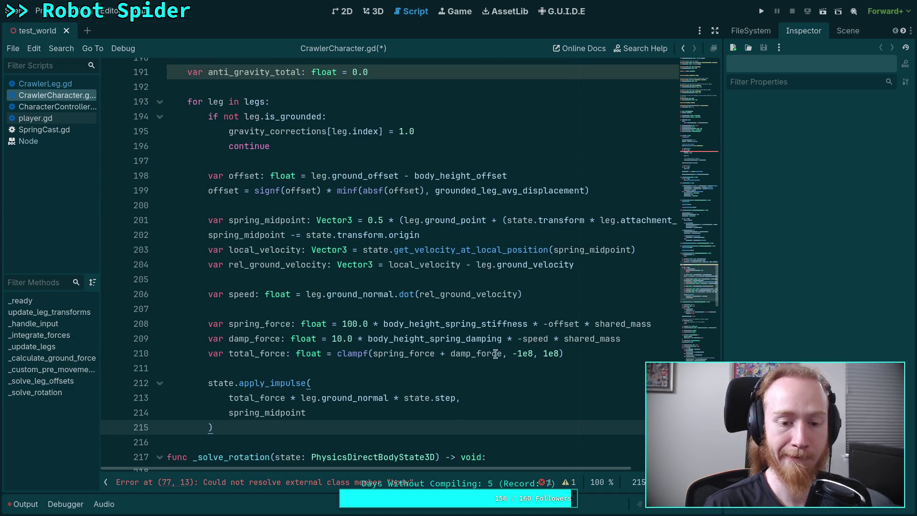
{"action": "left_click", "coordinate": [603, 356]}
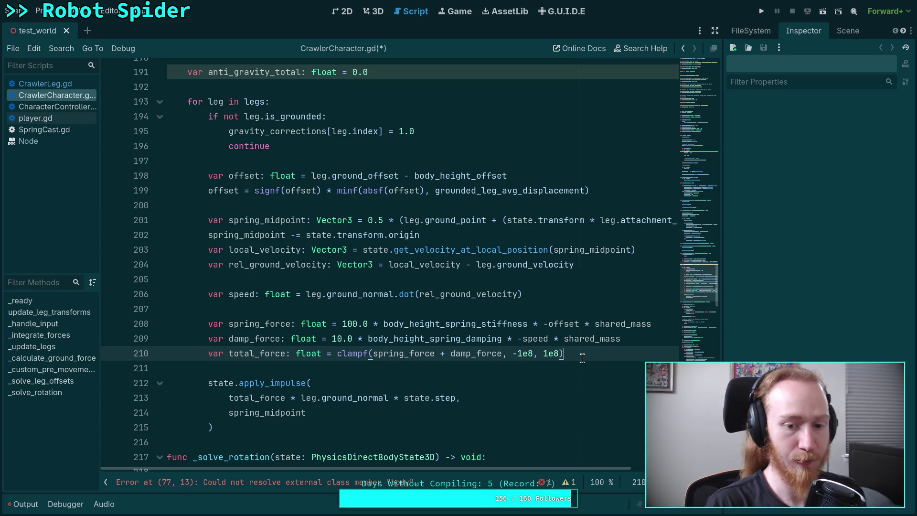
{"action": "key", "text": "Return"}
{"action": "key", "text": "Return"}
{"action": "type", "text": "var "}
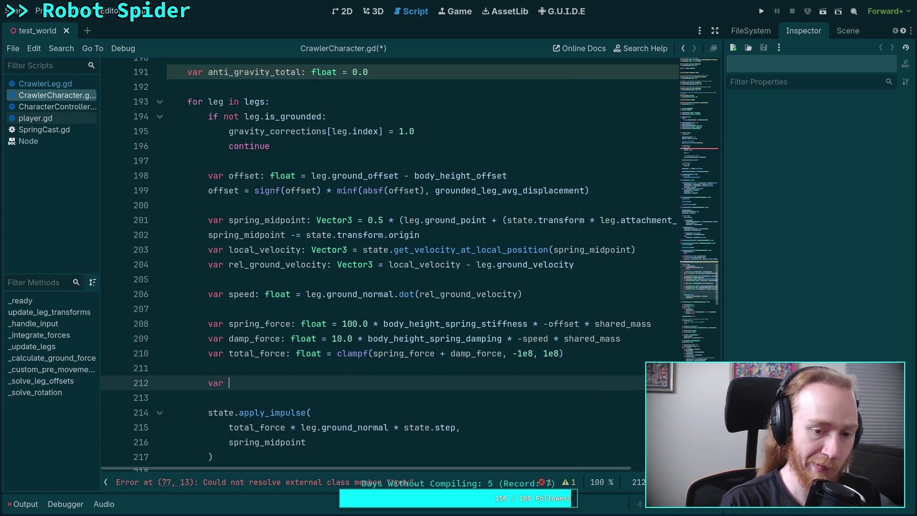
{"action": "type", "text": "force_vec: "}
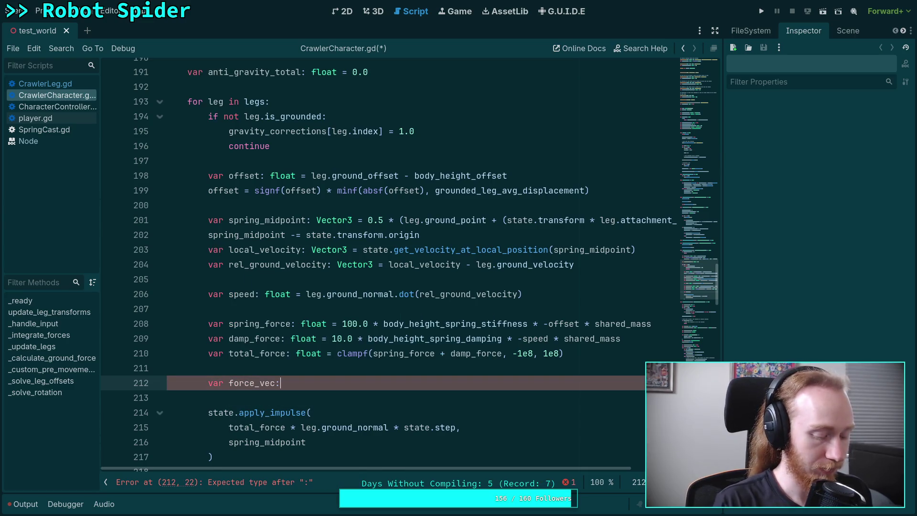
{"action": "type", "text": "Vec"}
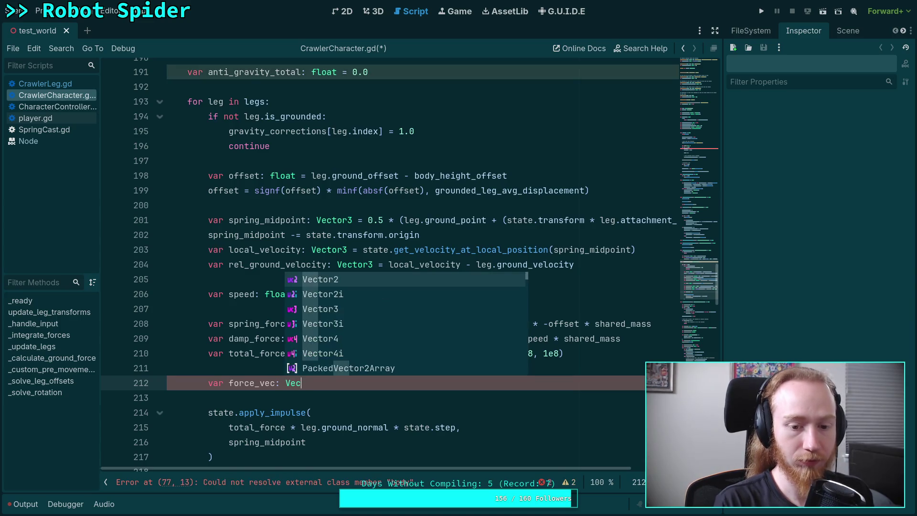
{"action": "type", "text": "tor3 = total_force 8"}
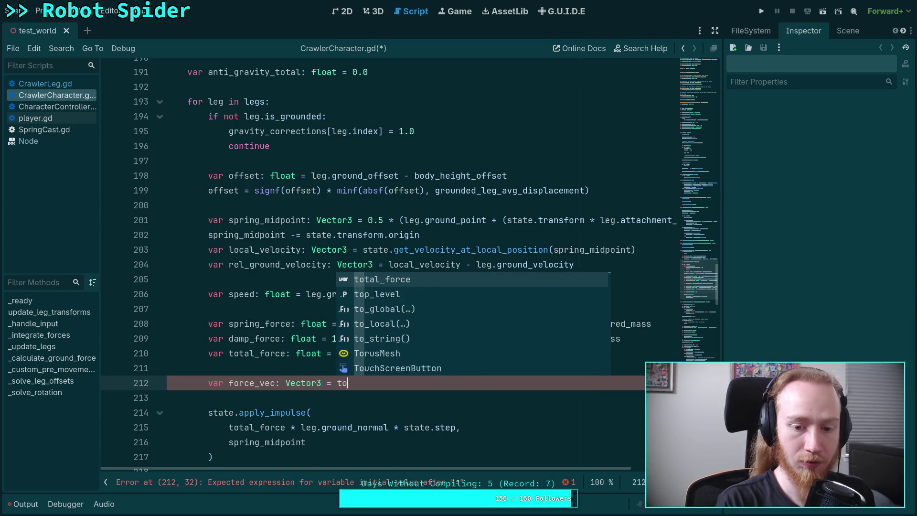
{"action": "key", "text": "BackSpace"}
{"action": "key", "text": "BackSpace"}
{"action": "type", "text": "* leg.gro"}
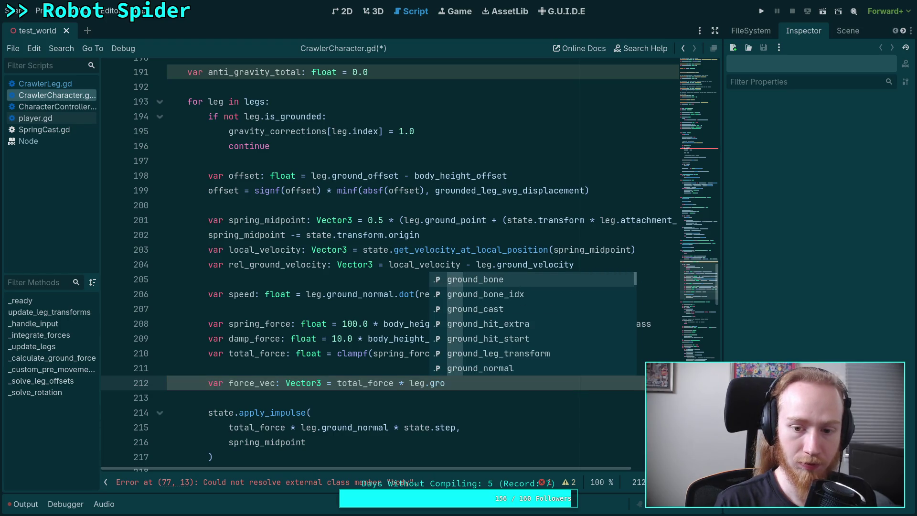
{"action": "type", "text": "und_normal"}
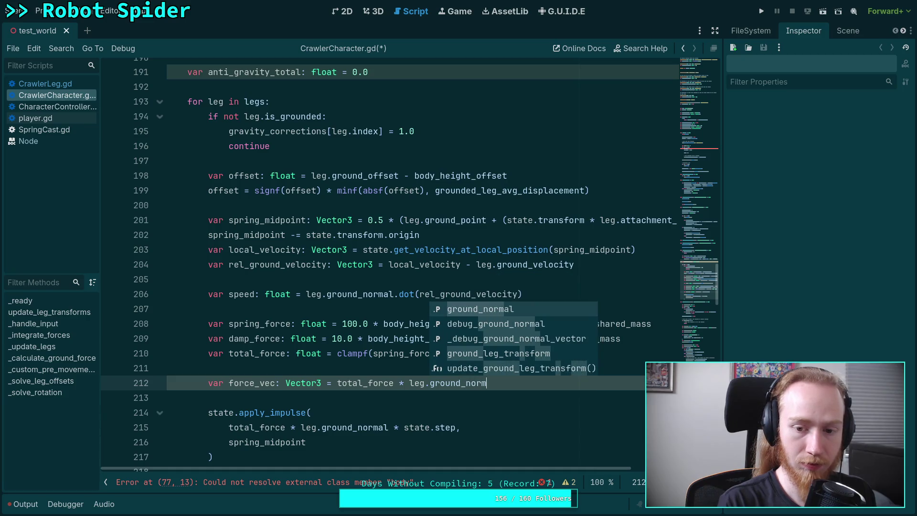
{"action": "key", "text": "Return"}
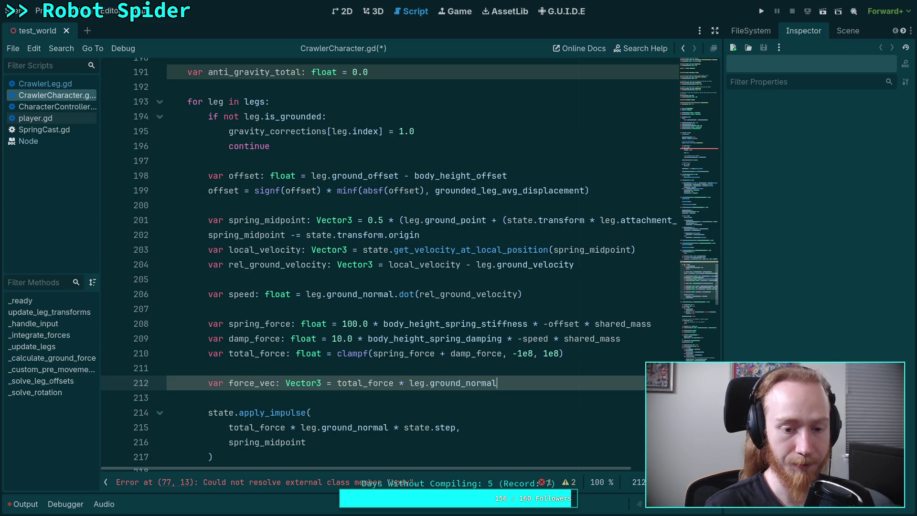
Add 'var accel_vec: Vector3 = force_vec * state.inverse_mass' on the next line
{"action": "key", "text": "Return"}
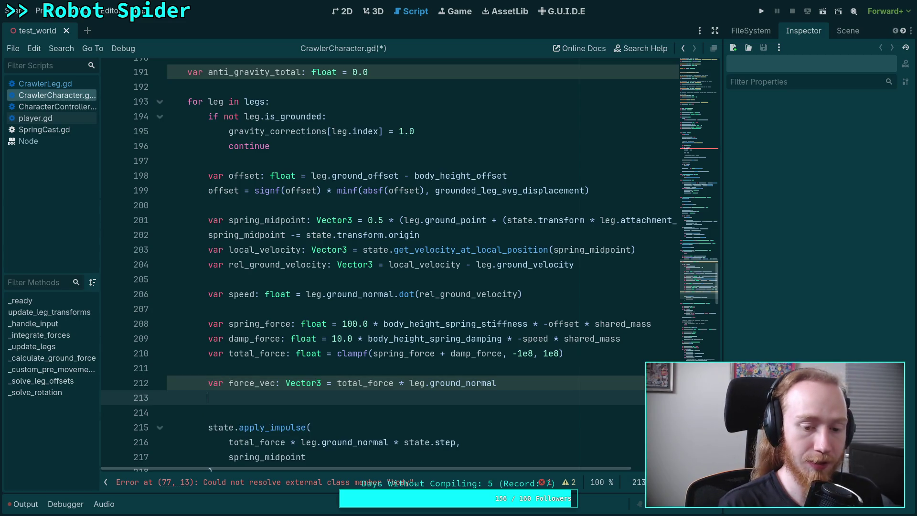
{"action": "type", "text": "var acce"}
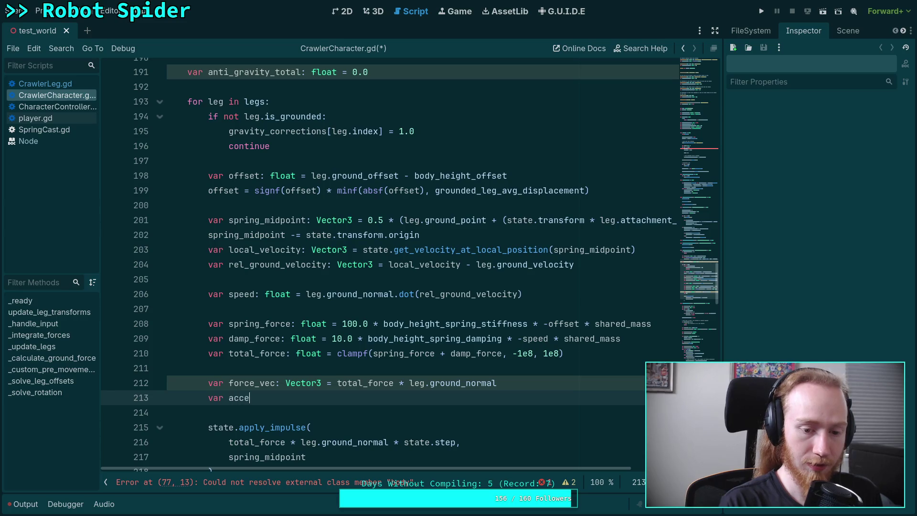
{"action": "type", "text": "l_vec:"}
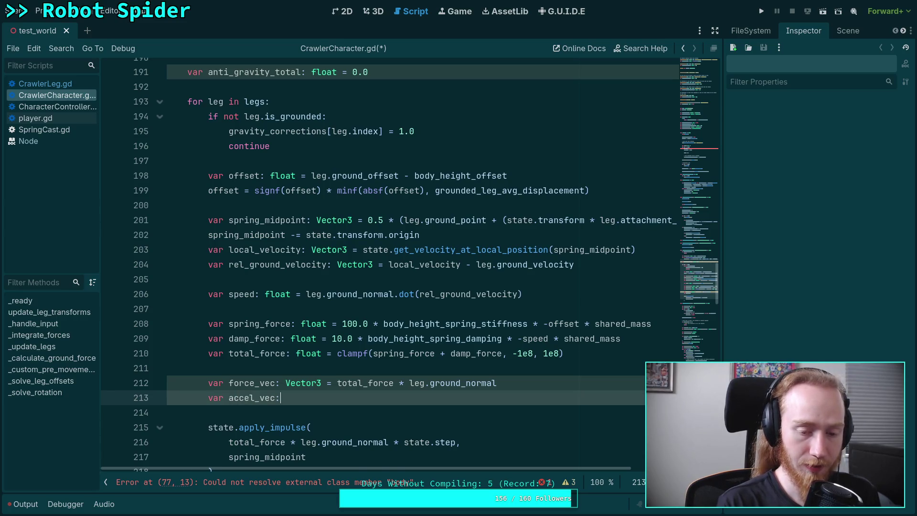
{"action": "type", "text": " Vector3 ="}
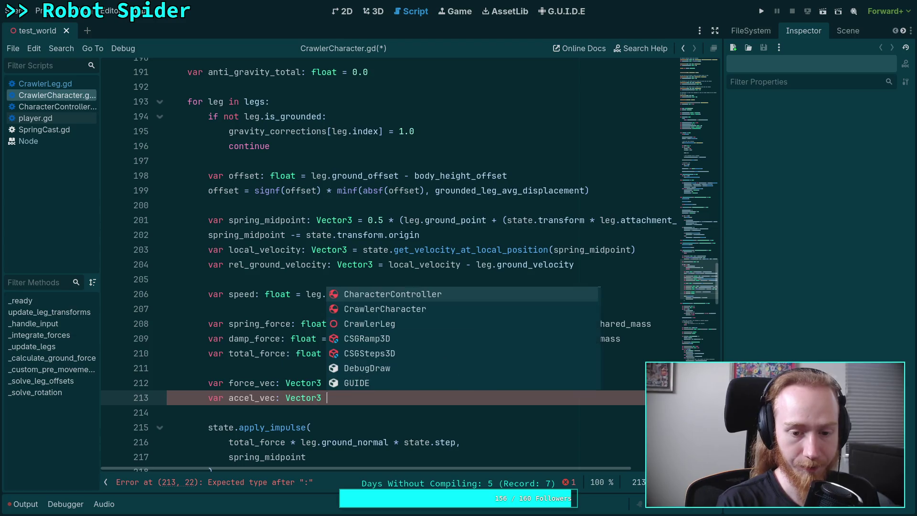
{"action": "key", "text": "Escape"}
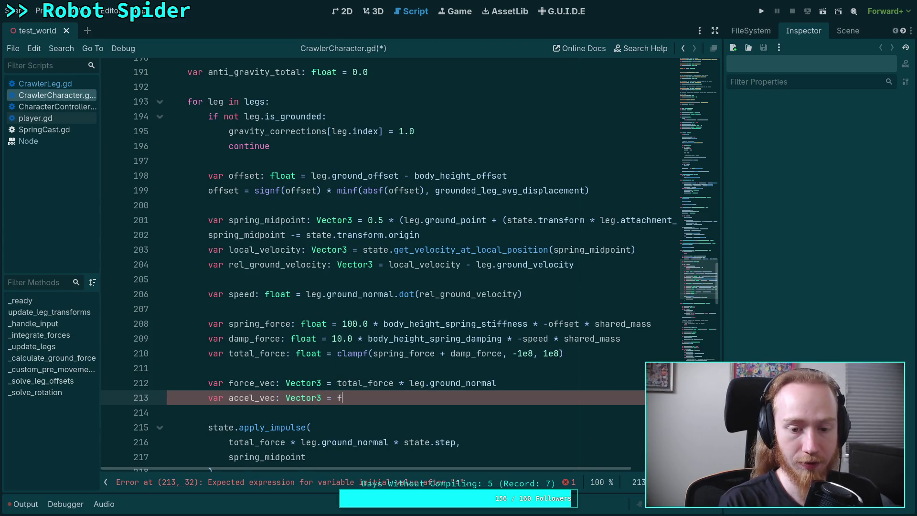
{"action": "type", "text": "o"}
{"action": "key", "text": "Return"}
{"action": "type", "text": "/ mas"}
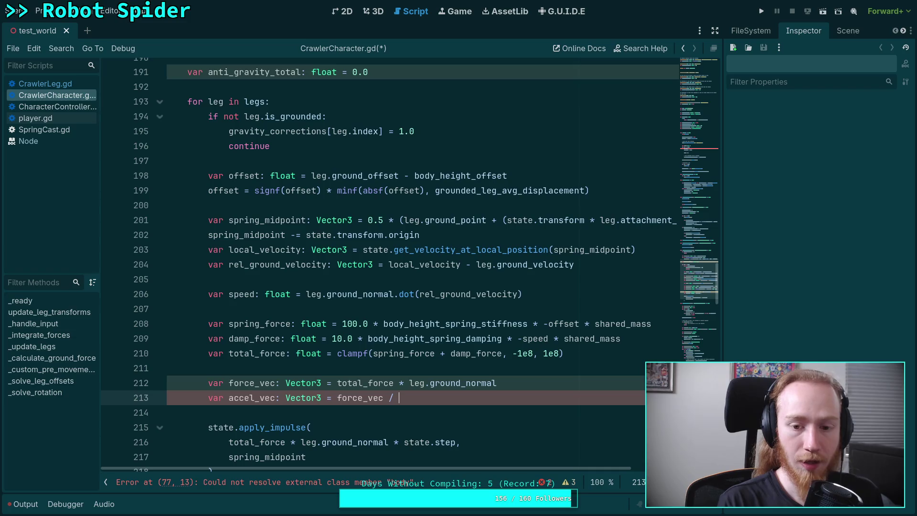
{"action": "key", "text": "BackSpace"}
{"action": "key", "text": "BackSpace"}
{"action": "key", "text": "BackSpace"}
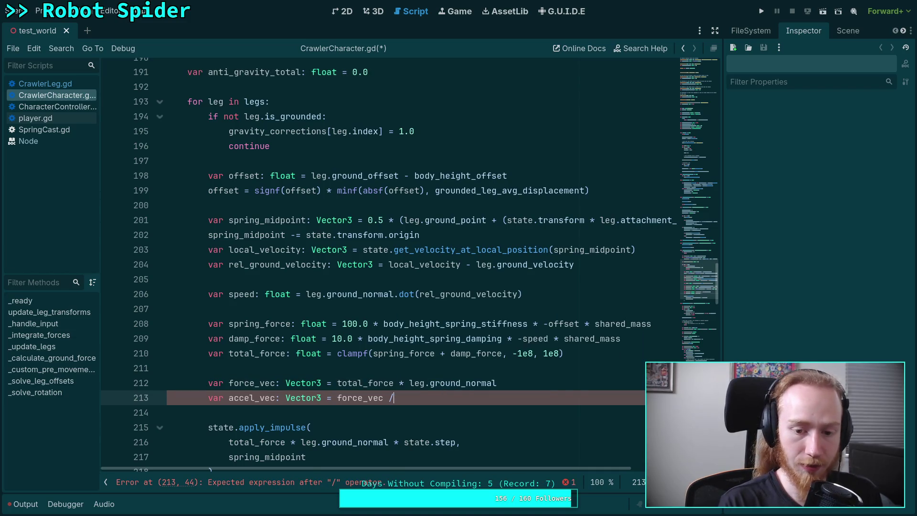
{"action": "type", "text": "* state.inv"}
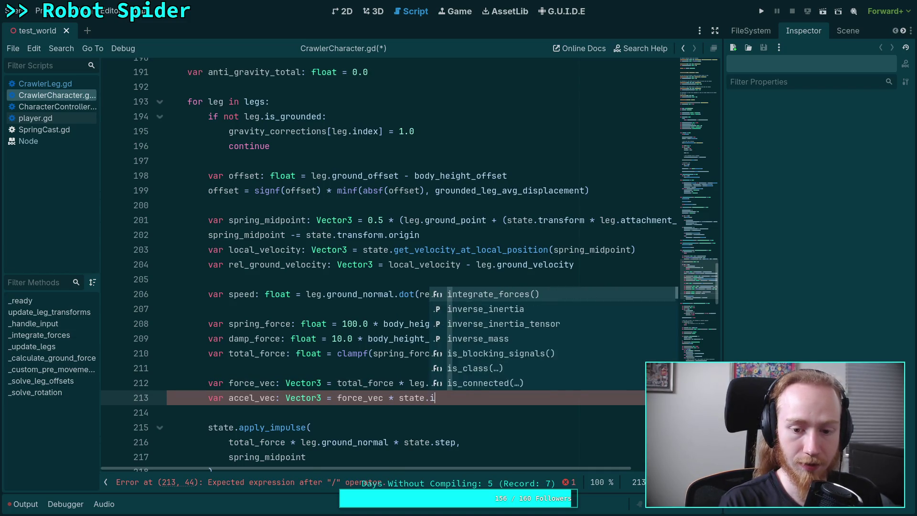
{"action": "key", "text": "Down"}
{"action": "key", "text": "Return"}
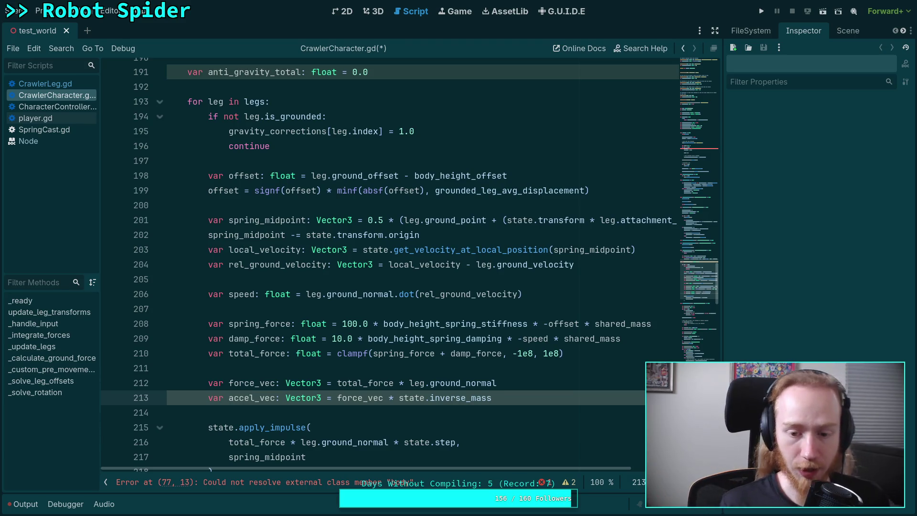
{"action": "key", "text": "Return"}
{"action": "scroll", "coordinate": [603, 363], "scroll_direction": "down", "scroll_amount": 1}
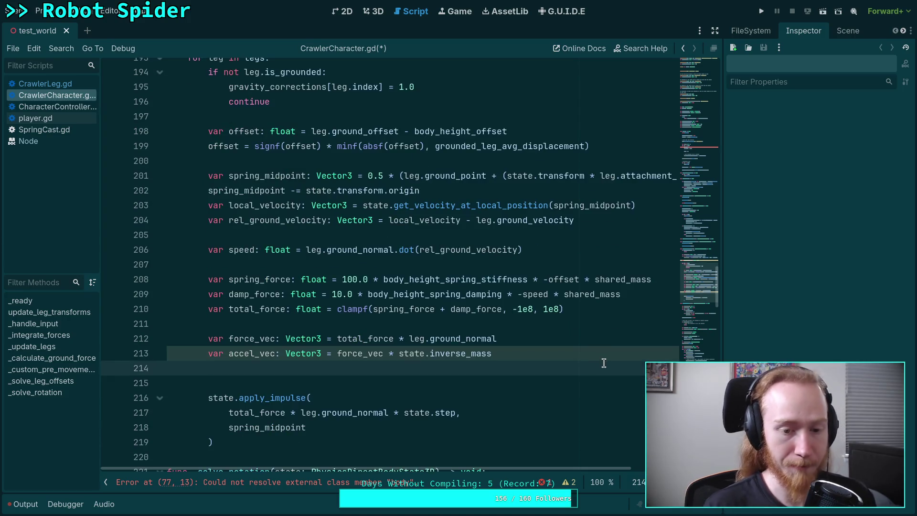
Declare a new 'var gravity_accel: float' below accel_vec, fixing typos along the way
{"action": "key", "text": "Return"}
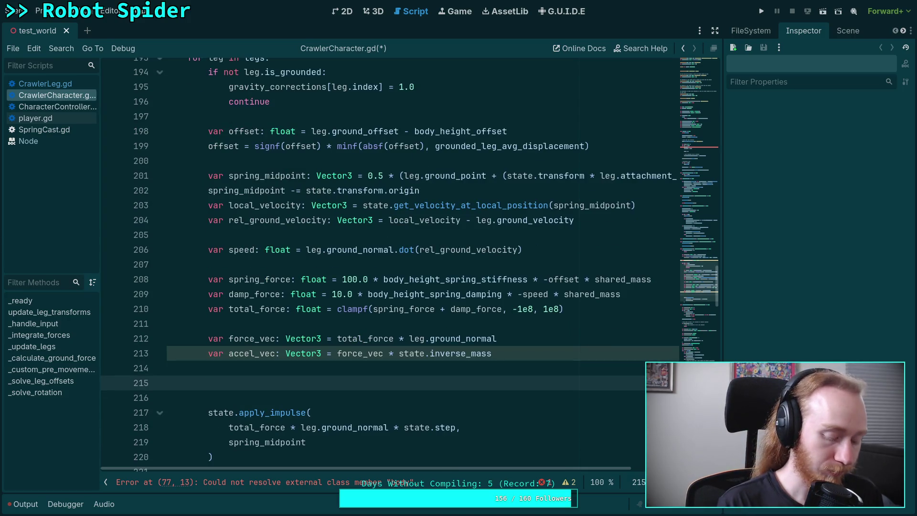
{"action": "type", "text": "var "}
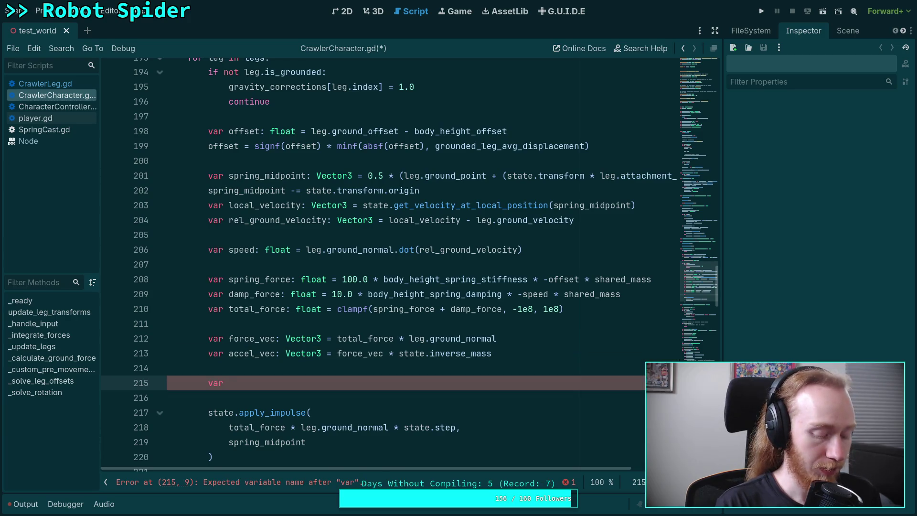
{"action": "type", "text": "gr"}
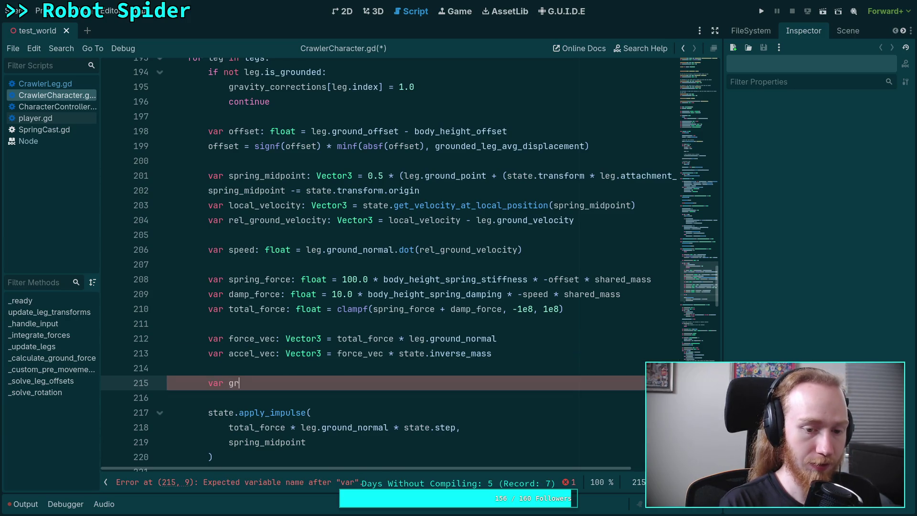
{"action": "type", "text": "avity_a"}
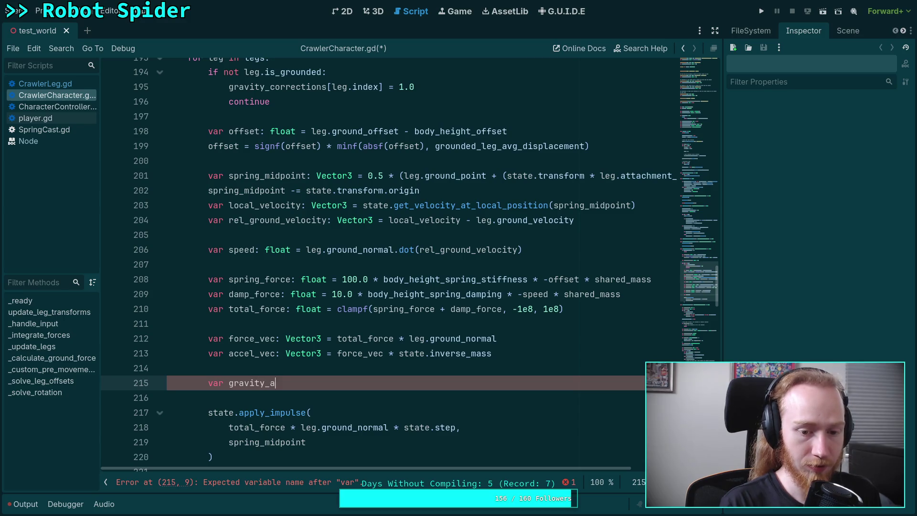
{"action": "type", "text": "ccel_vec: Vecter"}
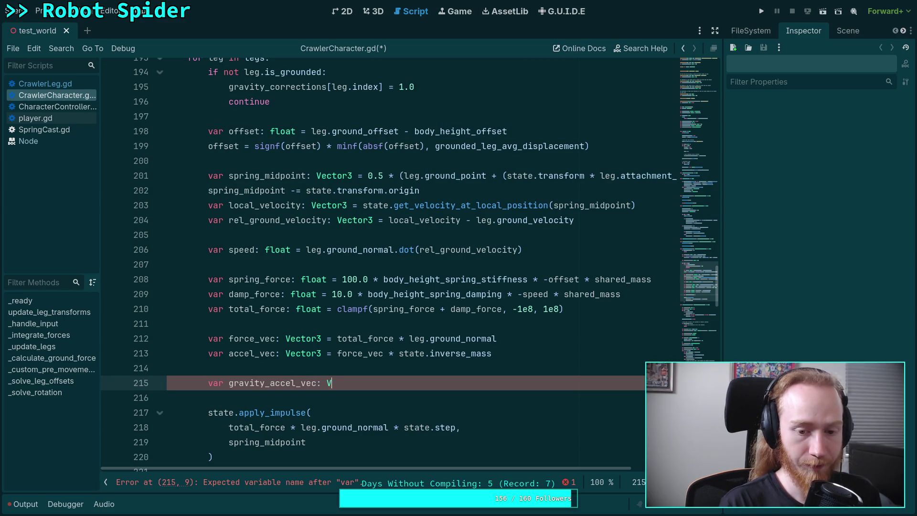
{"action": "key", "text": "BackSpace"}
{"action": "key", "text": "BackSpace"}
{"action": "type", "text": "or3 ="}
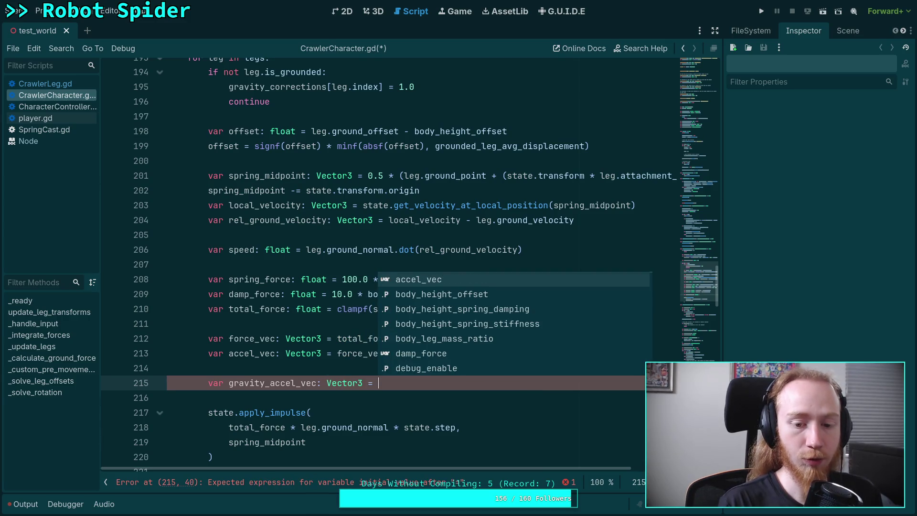
{"action": "type", "text": "acc"}
{"action": "key", "text": "BackSpace"}
{"action": "key", "text": "BackSpace"}
{"action": "key", "text": "BackSpace"}
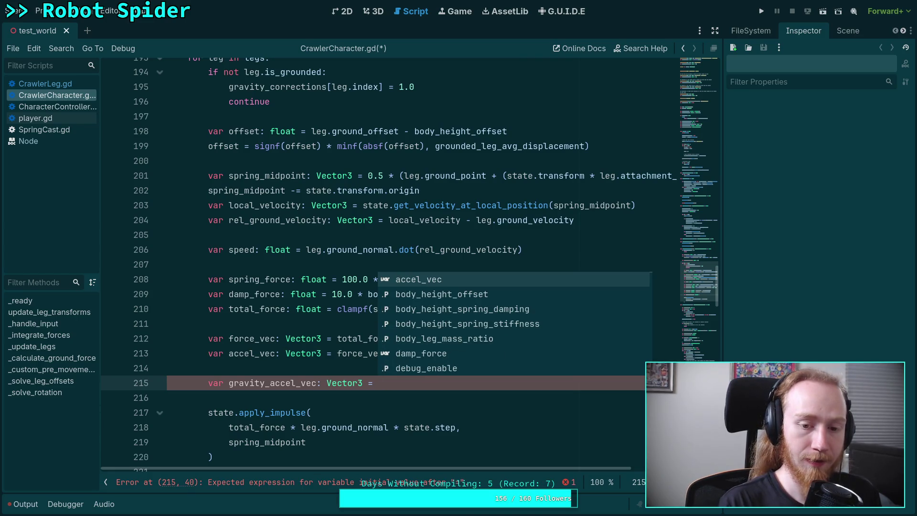
{"action": "type", "text": "gra"}
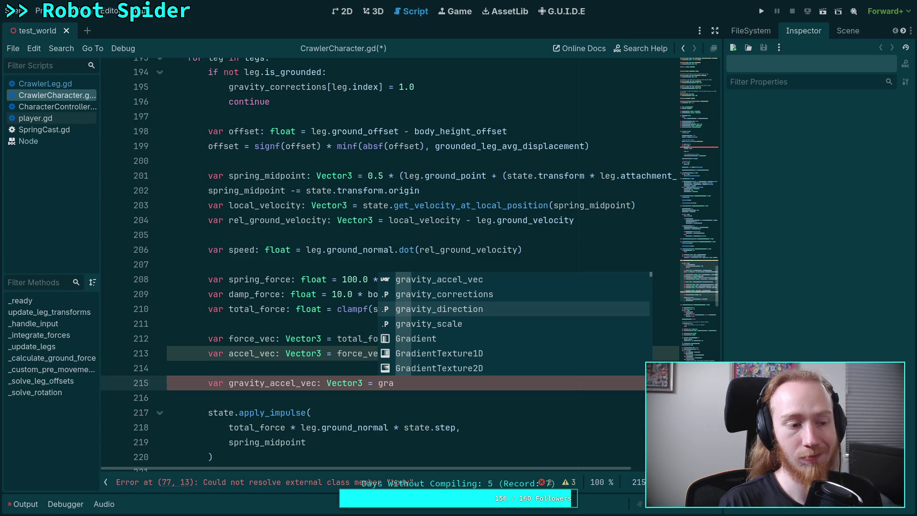
{"action": "key", "text": "BackSpace"}
{"action": "key", "text": "BackSpace"}
{"action": "key", "text": "BackSpace"}
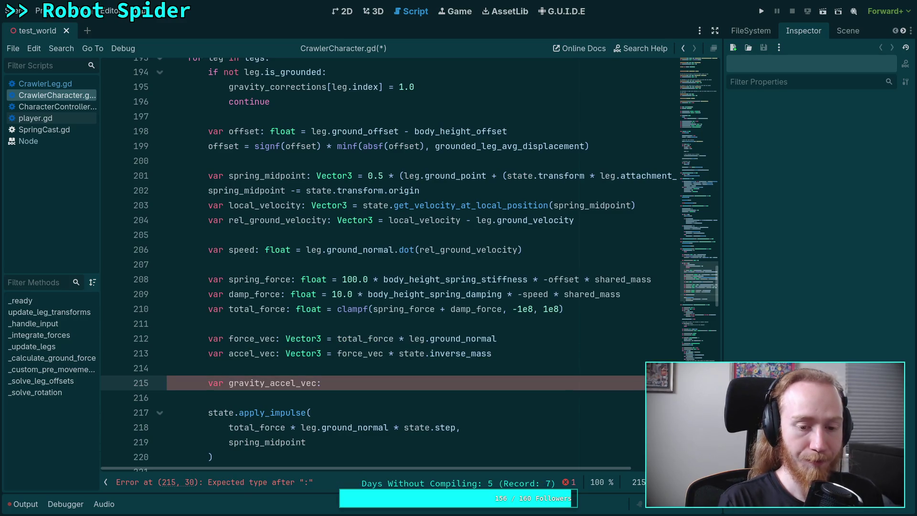
{"action": "key", "text": "BackSpace"}
{"action": "key", "text": "BackSpace"}
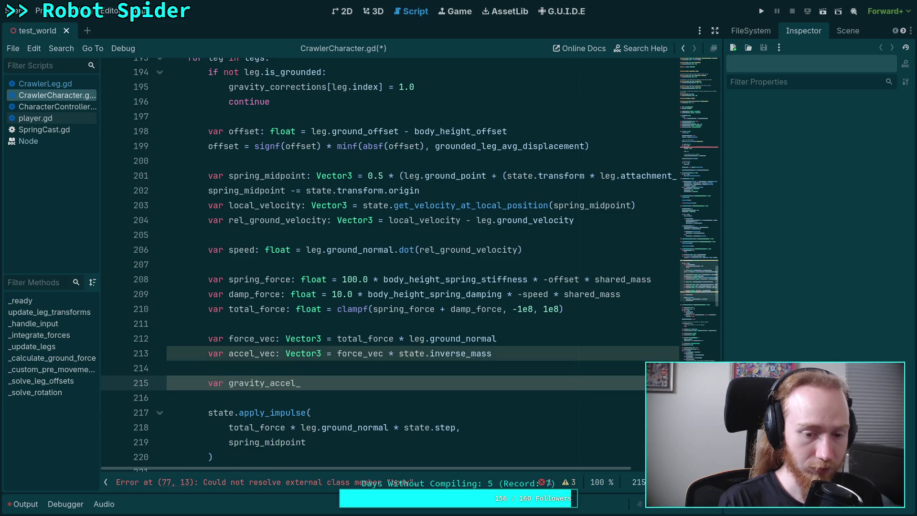
{"action": "type", "text": ":float ="}
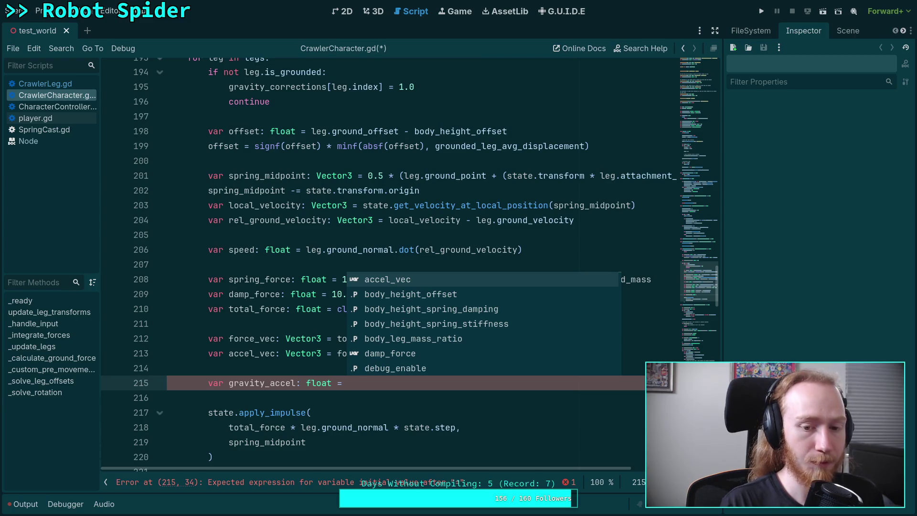
Assign gravity_accel the value absf(gravity_direction.dot(accel_vec))
{"action": "type", "text": "gr"}
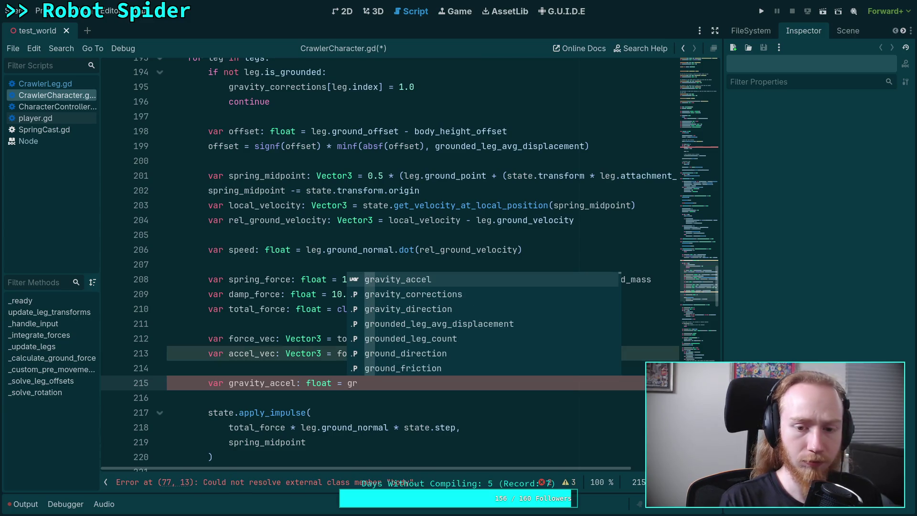
{"action": "key", "text": "Down"}
{"action": "key", "text": "Down"}
{"action": "key", "text": "Return"}
{"action": "type", "text": "."}
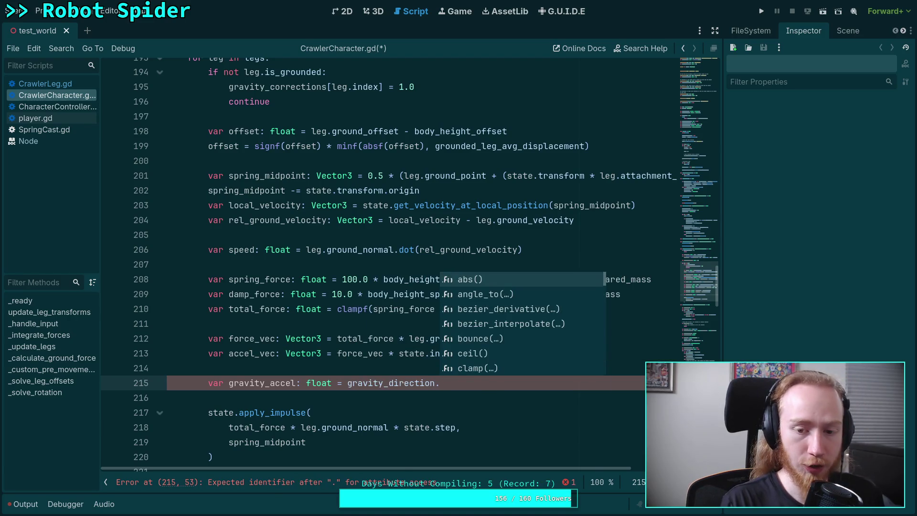
{"action": "type", "text": "dot"}
{"action": "key", "text": "Return"}
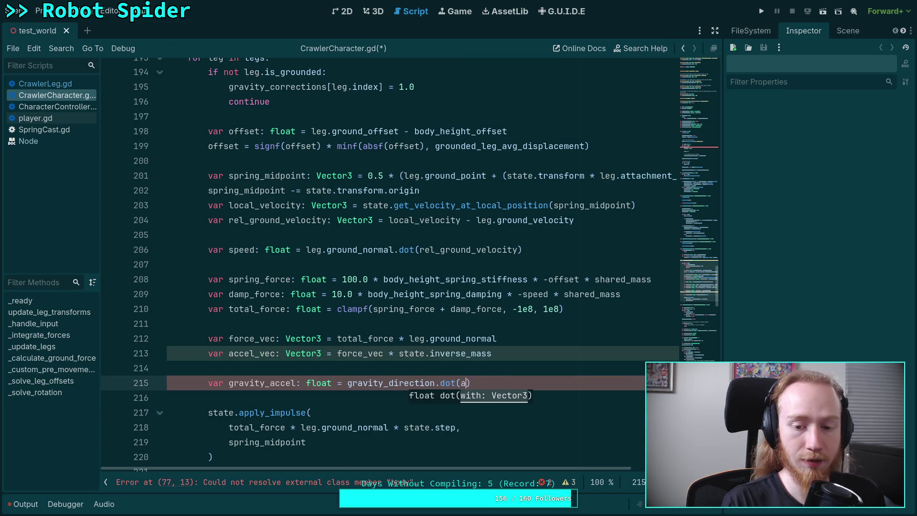
{"action": "type", "text": "acc"}
{"action": "key", "text": "Return"}
{"action": "left_click", "coordinate": [348, 383]}
{"action": "type", "text": "absf("}
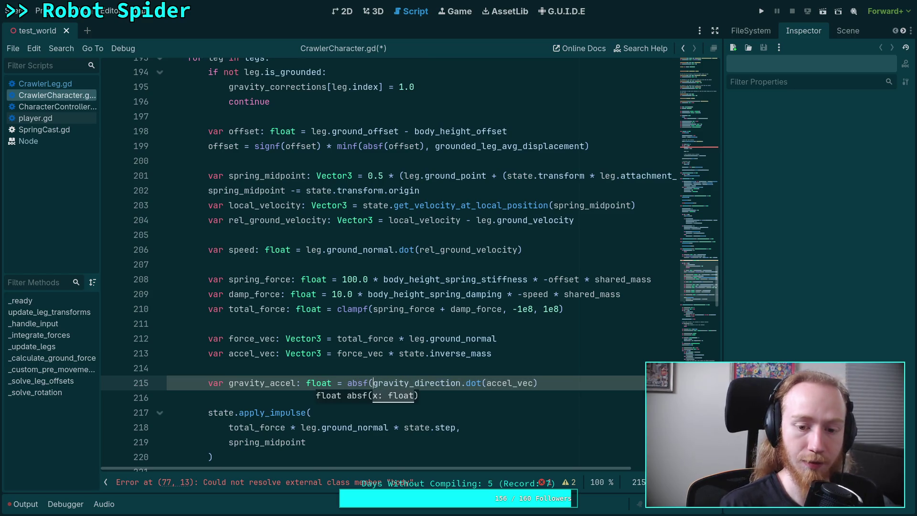
{"action": "left_click", "coordinate": [538, 382]}
{"action": "type", "text": ")"}
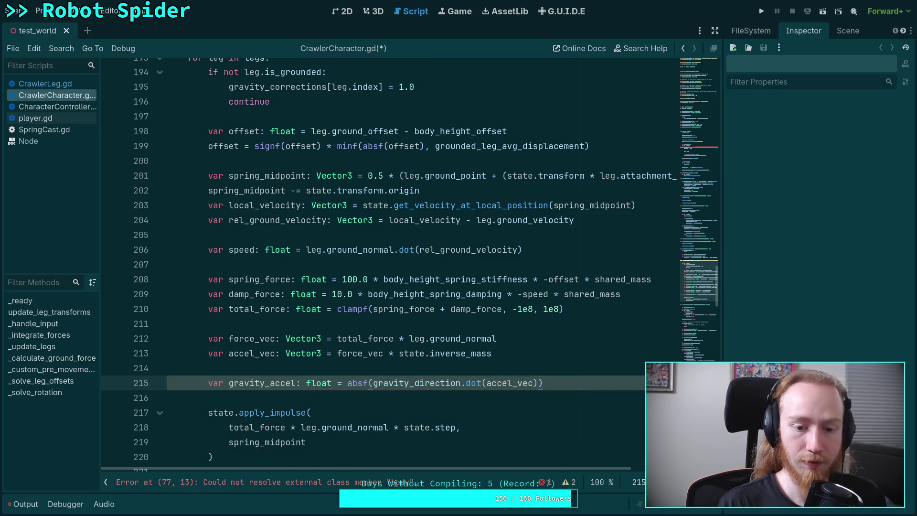
{"action": "key", "text": "Return"}
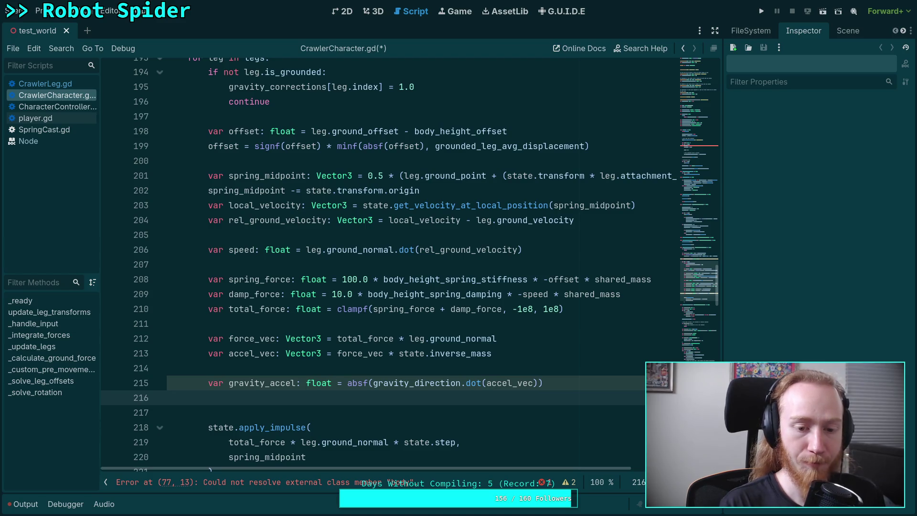
Add 'var gravity_proportion: float = gravity_accel / total_force' below gravity_accel
{"action": "scroll", "coordinate": [360, 397], "scroll_direction": "down", "scroll_amount": 1}
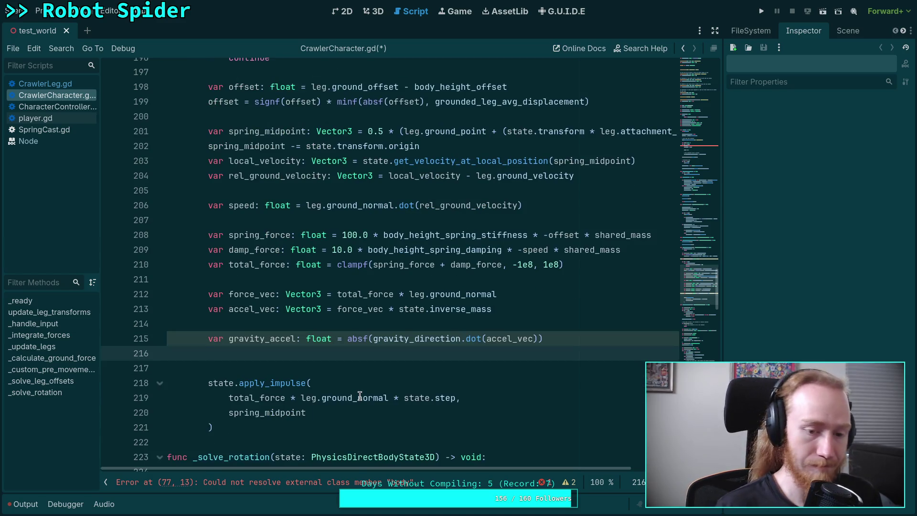
{"action": "type", "text": "var "}
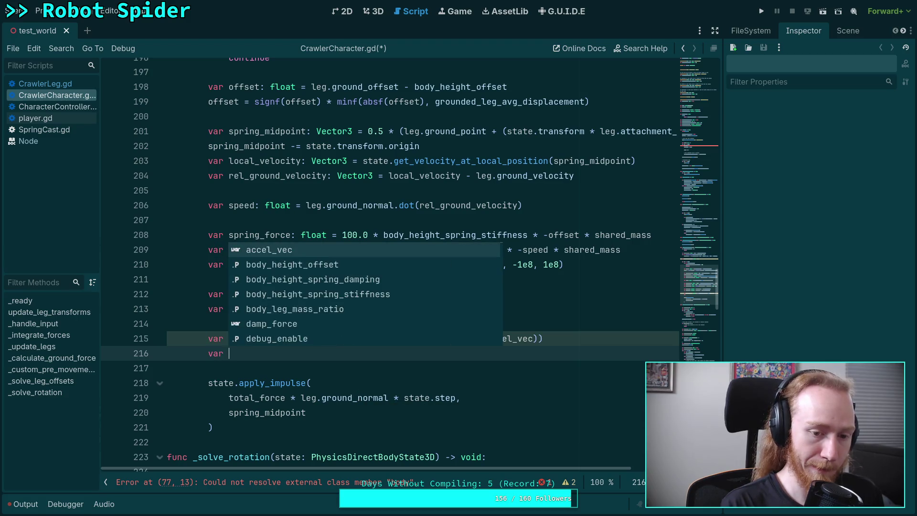
{"action": "type", "text": "gravity_pr"}
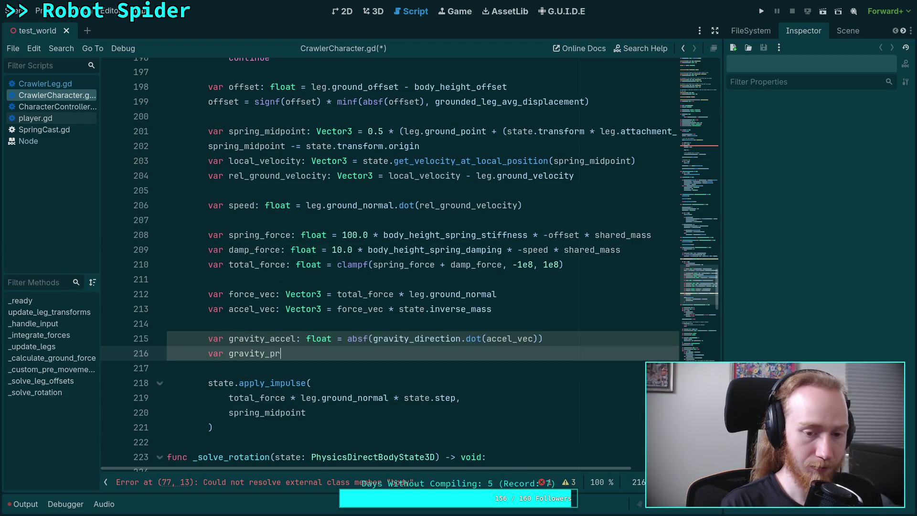
{"action": "type", "text": "oportion"}
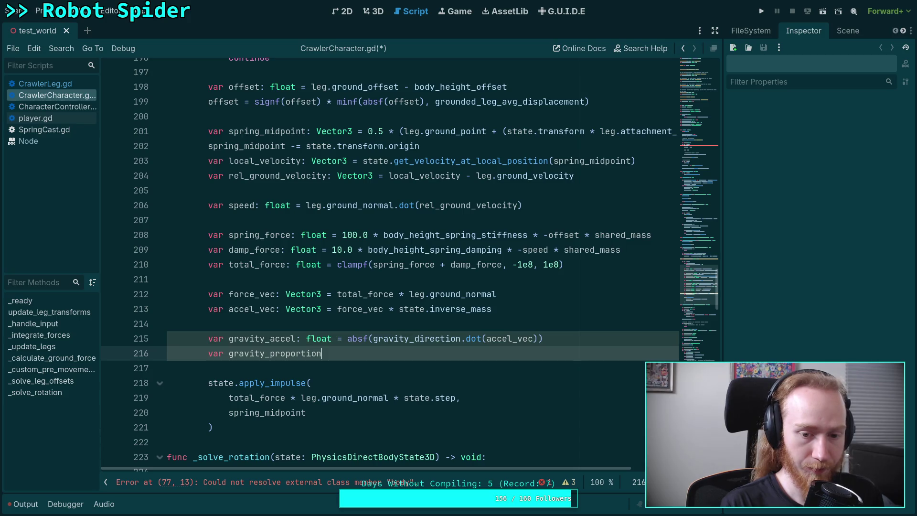
{"action": "type", "text": ": float = "}
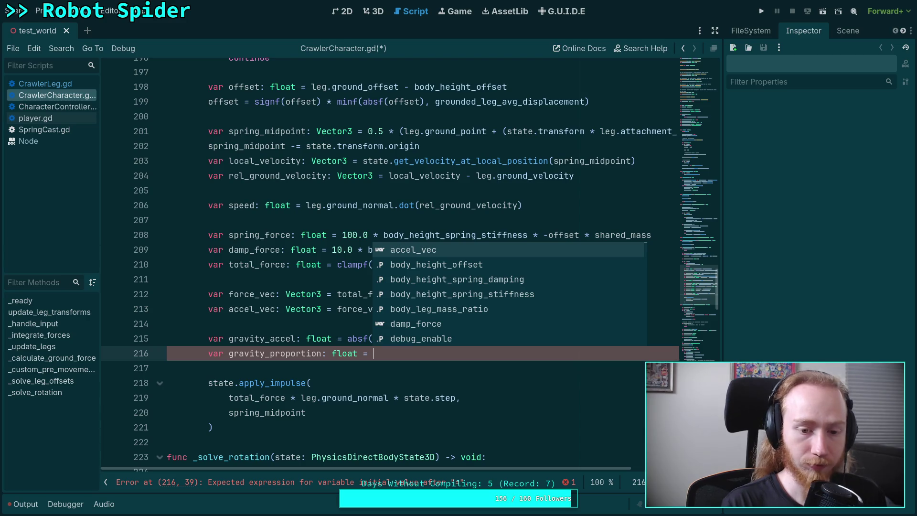
{"action": "type", "text": "gr"}
{"action": "key", "text": "Return"}
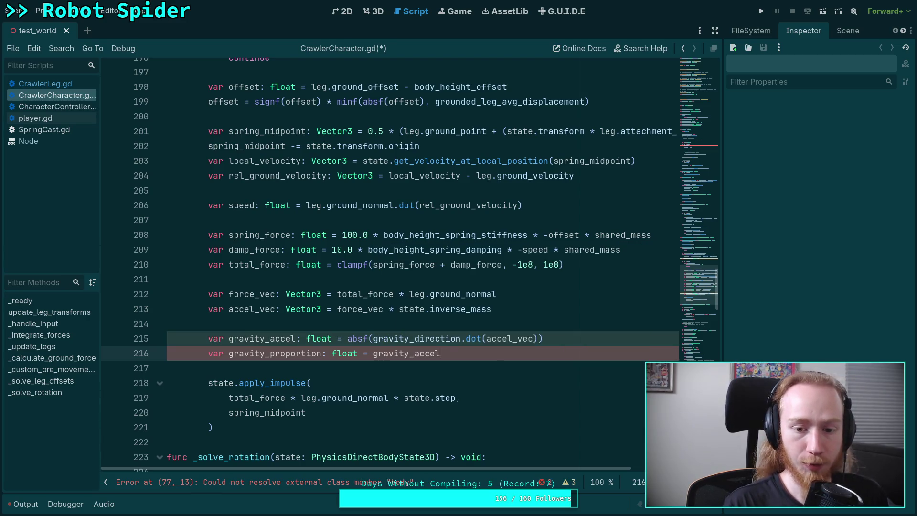
{"action": "type", "text": " /"}
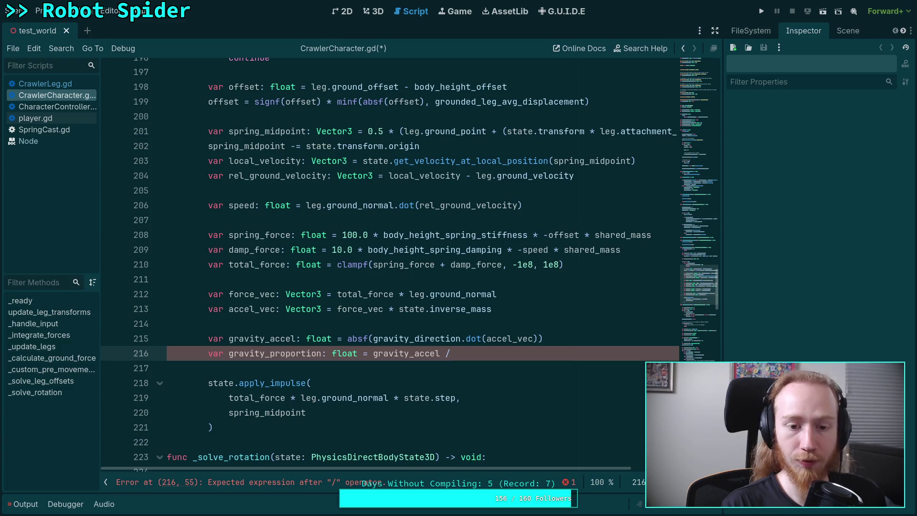
{"action": "type", "text": " tot"}
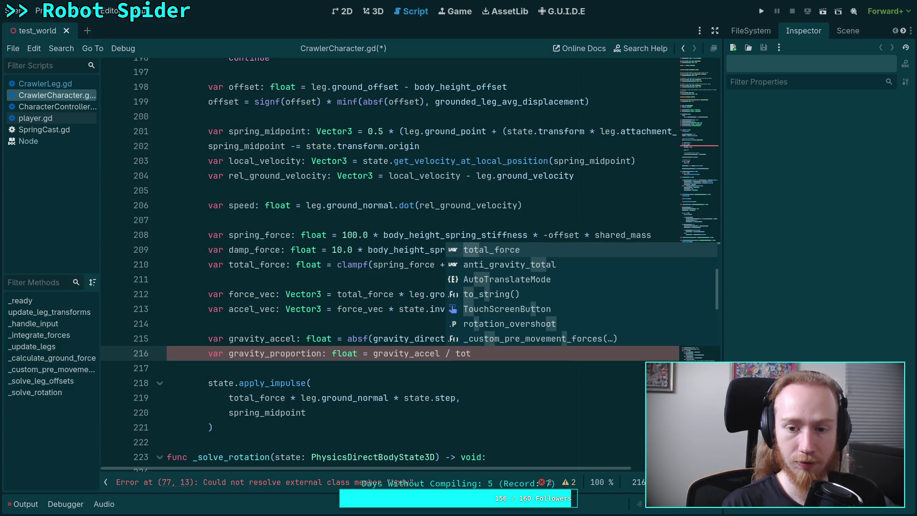
{"action": "key", "text": "Return"}
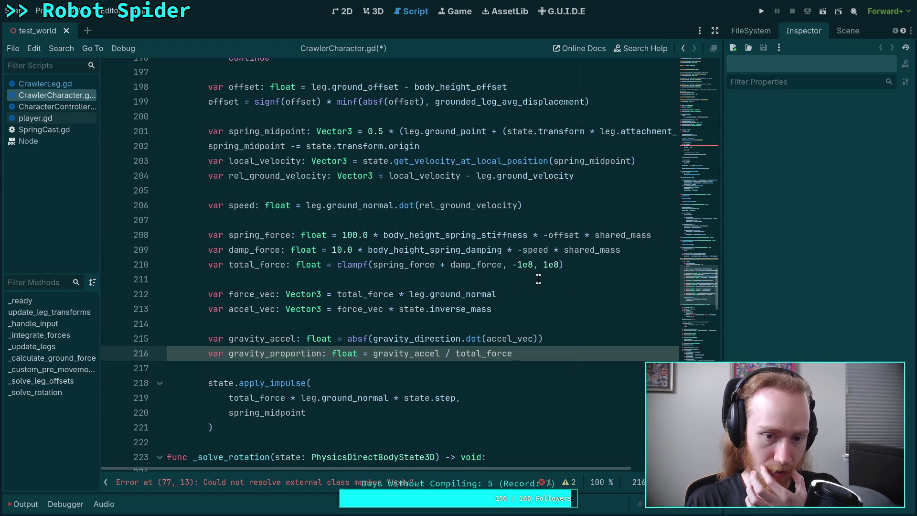
{"action": "left_click", "coordinate": [531, 299]}
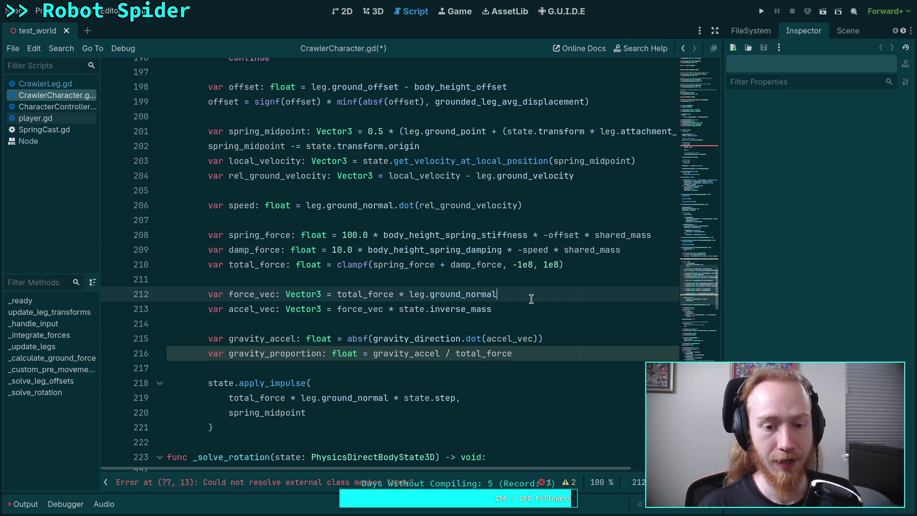
{"action": "key", "text": "Down"}
{"action": "left_click", "coordinate": [497, 293]}
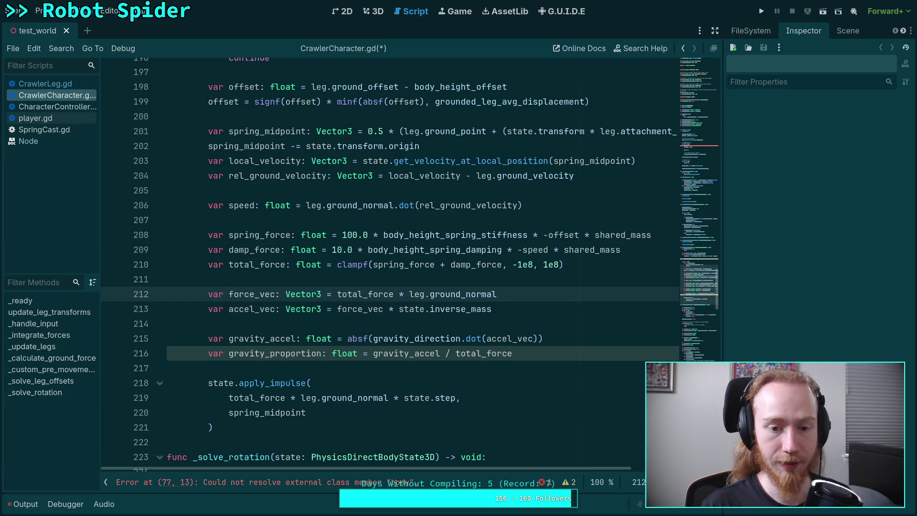
Change accel_vec into 'var accel: float = total_force * state.inverse_mass'
{"action": "left_click", "coordinate": [492, 308]}
{"action": "left_click", "coordinate": [466, 294]}
{"action": "key", "text": "alt+Down"}
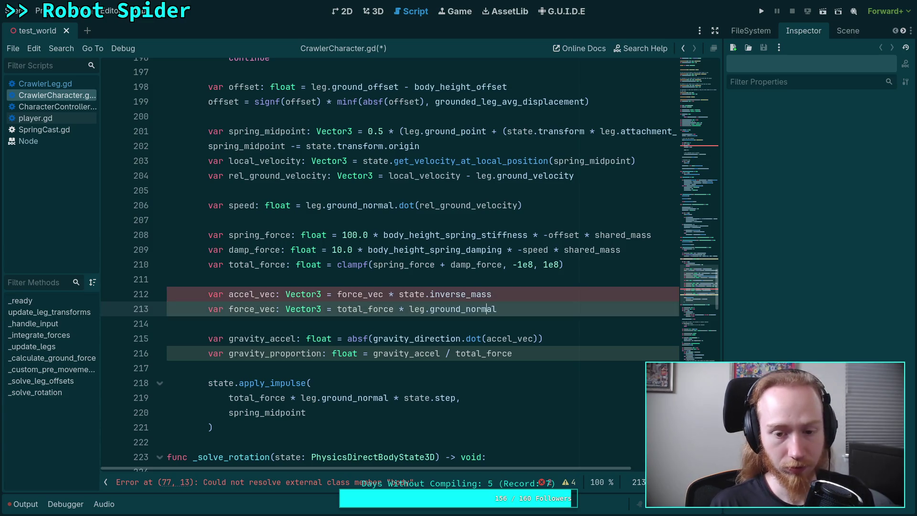
{"action": "left_click", "coordinate": [277, 294]}
{"action": "key", "text": "alt+Down"}
{"action": "key", "text": "BackSpace"}
{"action": "key", "text": "BackSpace"}
{"action": "key", "text": "BackSpace"}
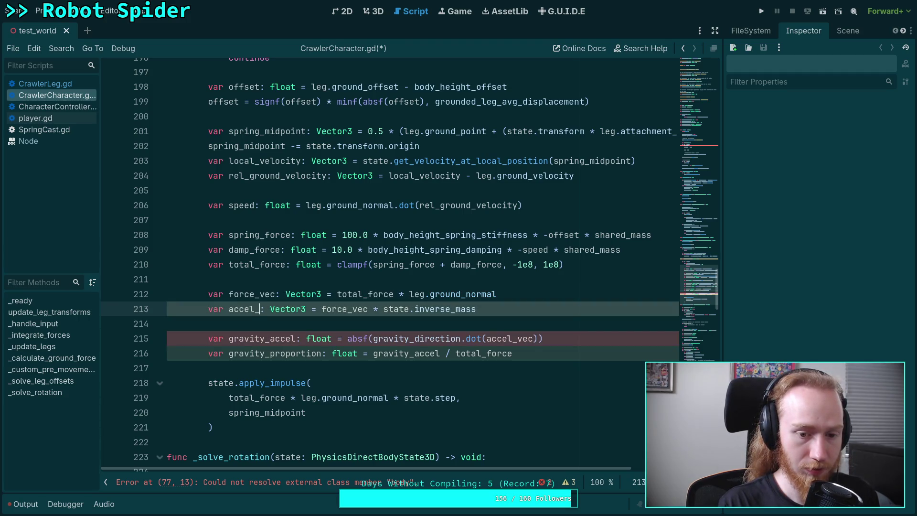
{"action": "key", "text": "BackSpace"}
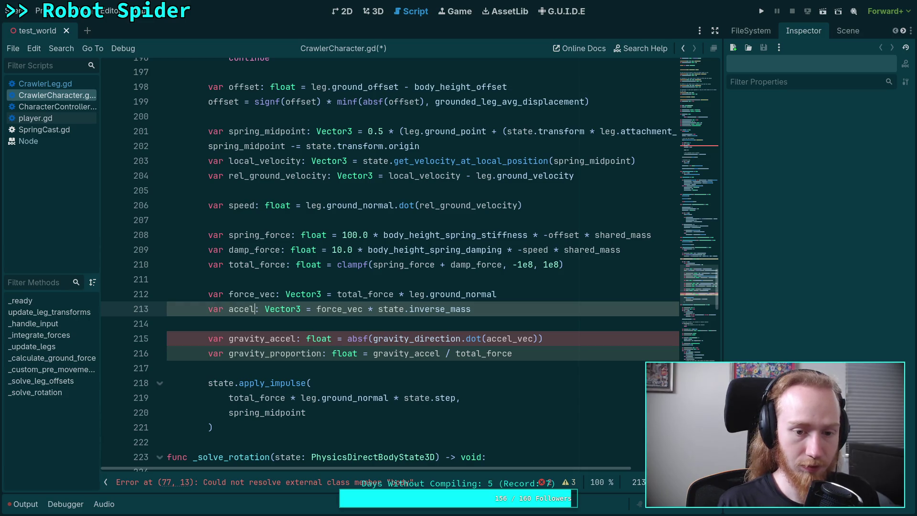
{"action": "key", "text": "ctrl+Delete"}
{"action": "type", "text": "fl"}
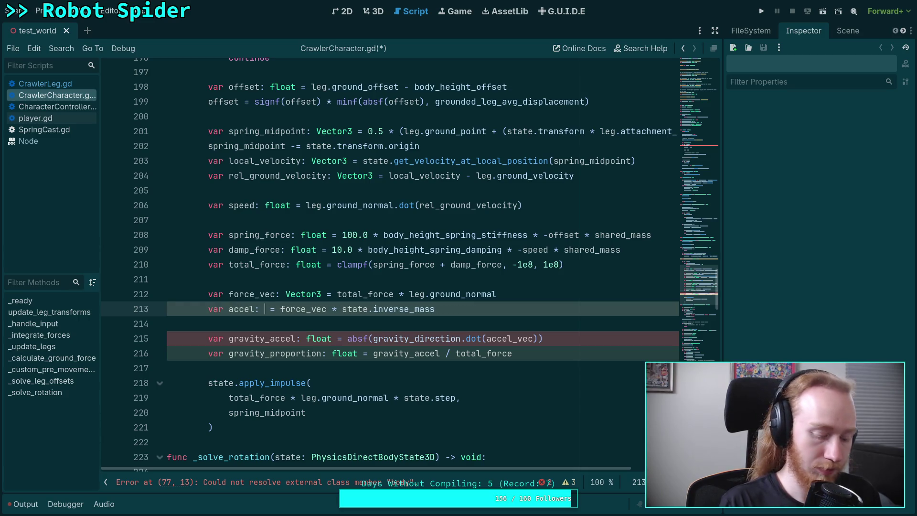
{"action": "type", "text": "oat"}
{"action": "key", "text": "Right"}
{"action": "key", "text": "Right"}
{"action": "key", "text": "Right"}
{"action": "key", "text": "Delete"}
{"action": "key", "text": "Delete"}
{"action": "key", "text": "Delete"}
{"action": "type", "text": "total_f"}
{"action": "key", "text": "Return"}
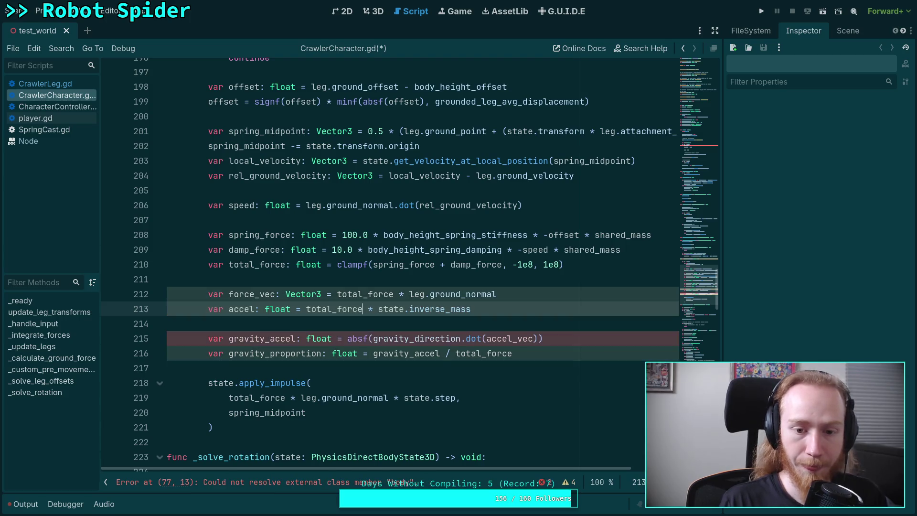
{"action": "key", "text": "Up"}
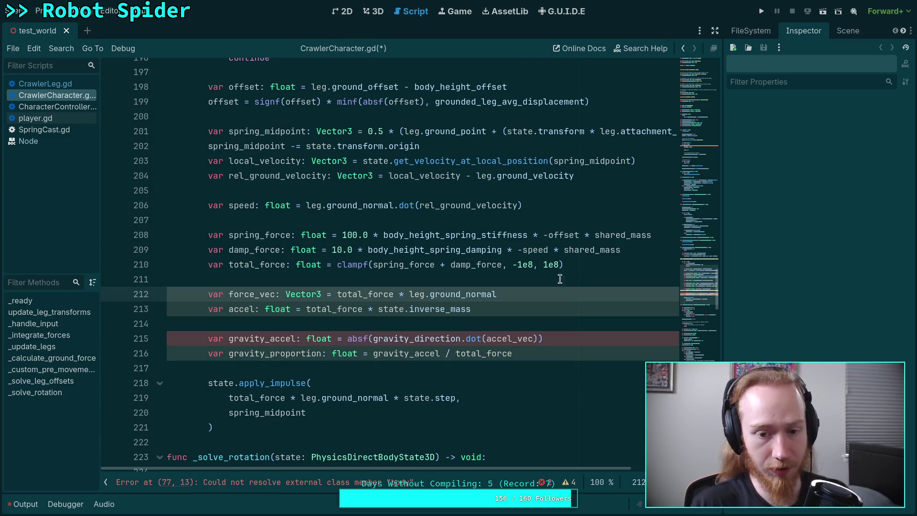
{"action": "key", "text": "shift+Up"}
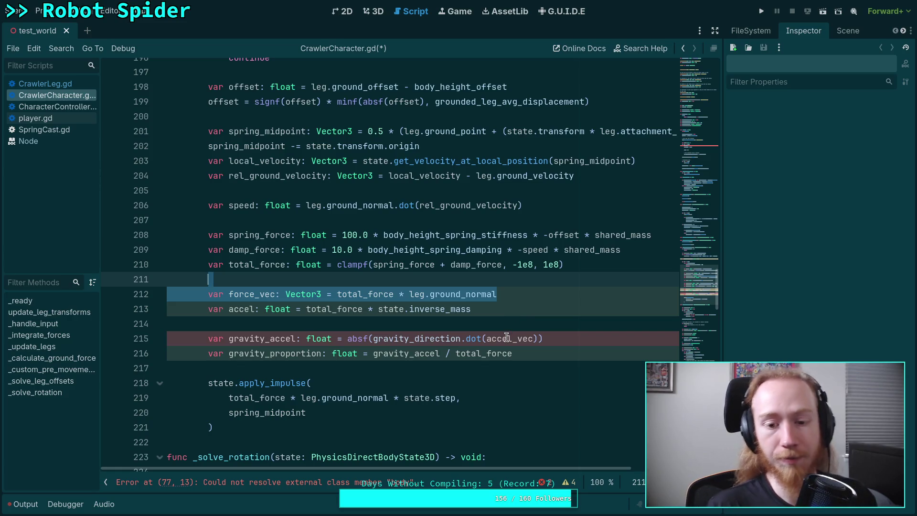
Wrap total_force in the accel expression as absf(total_force)
{"action": "left_click", "coordinate": [346, 339]}
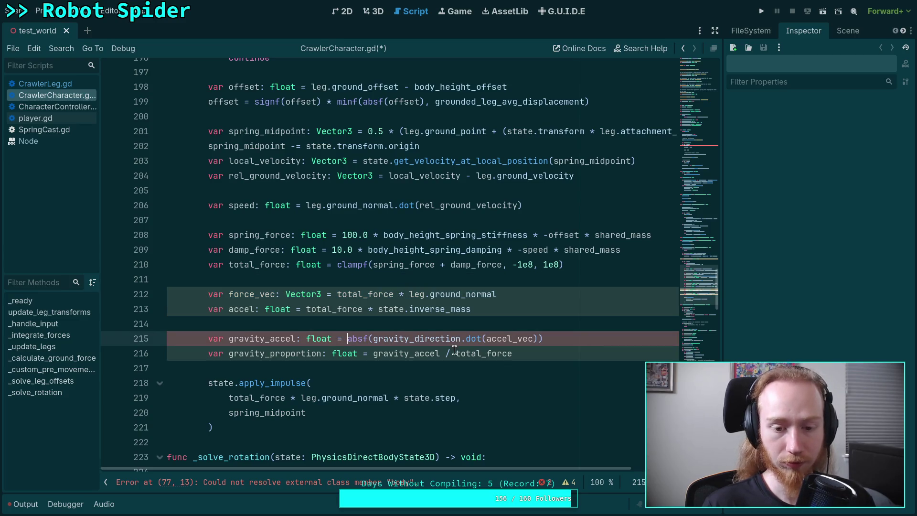
{"action": "scroll", "coordinate": [458, 353], "scroll_direction": "up", "scroll_amount": 1}
{"action": "scroll", "coordinate": [471, 376], "scroll_direction": "down", "scroll_amount": 1}
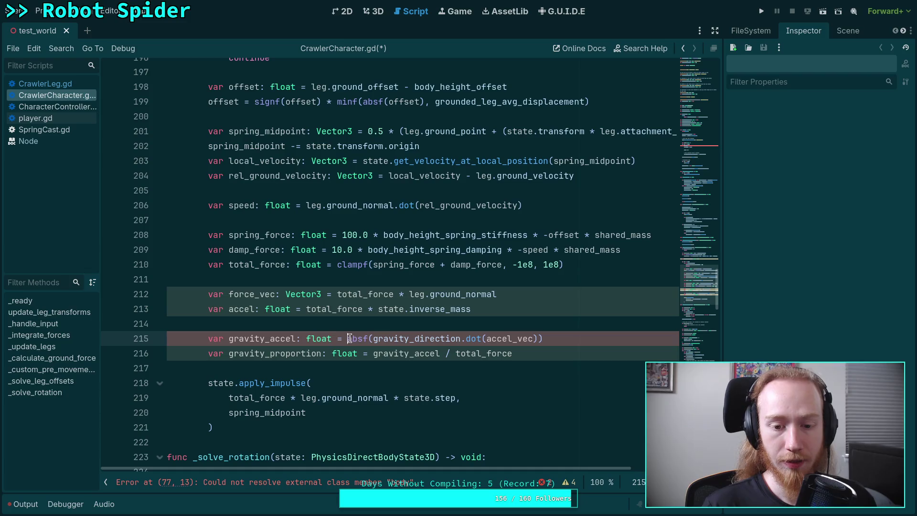
{"action": "mouse_move", "coordinate": [348, 339]}
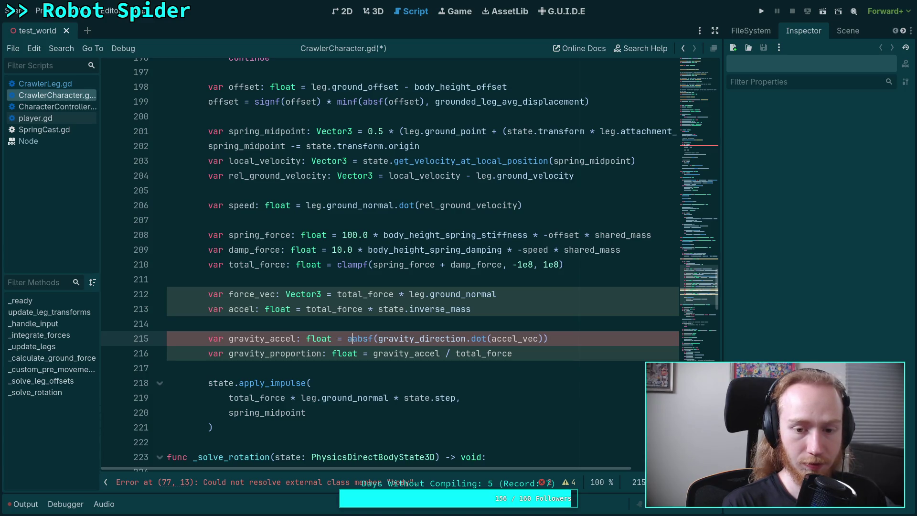
{"action": "type", "text": "a"}
{"action": "key", "text": "BackSpace"}
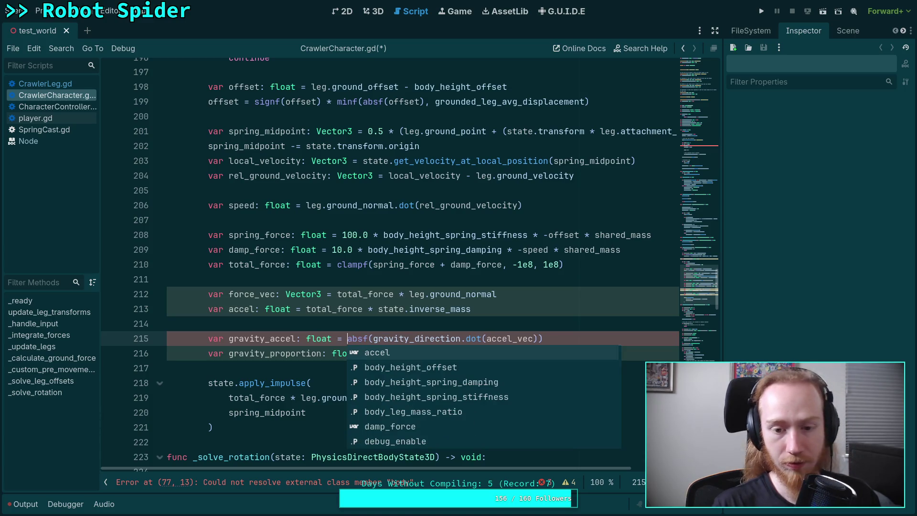
{"action": "left_click", "coordinate": [306, 309]}
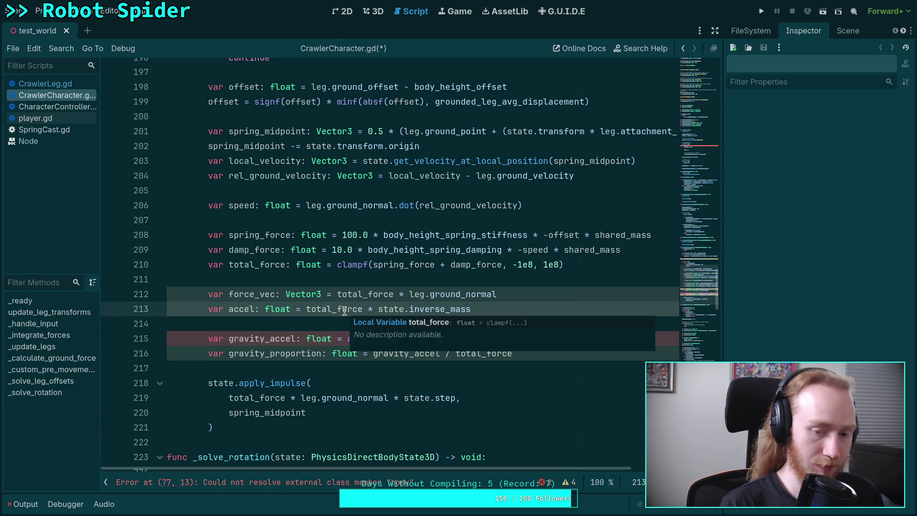
{"action": "type", "text": "absf("}
{"action": "left_click", "coordinate": [339, 309]}
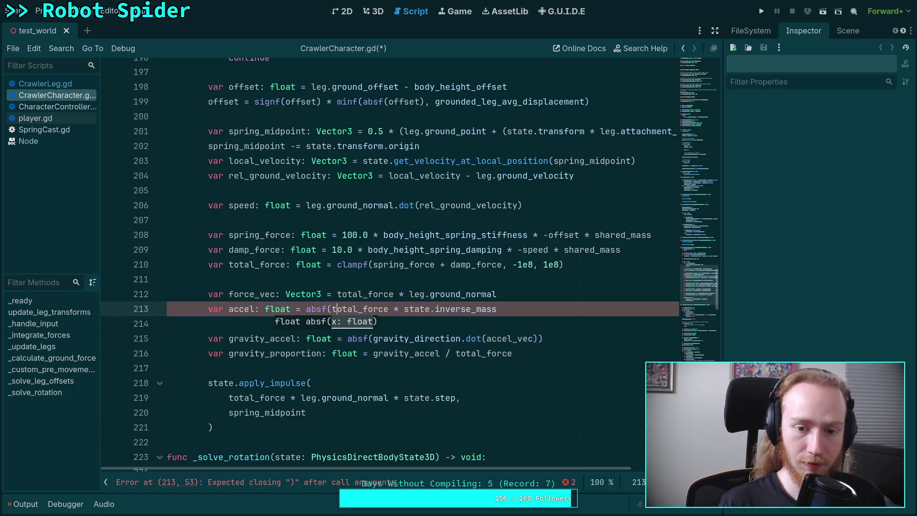
{"action": "left_click", "coordinate": [389, 309]}
{"action": "type", "text": ")"}
{"action": "left_click", "coordinate": [353, 310]}
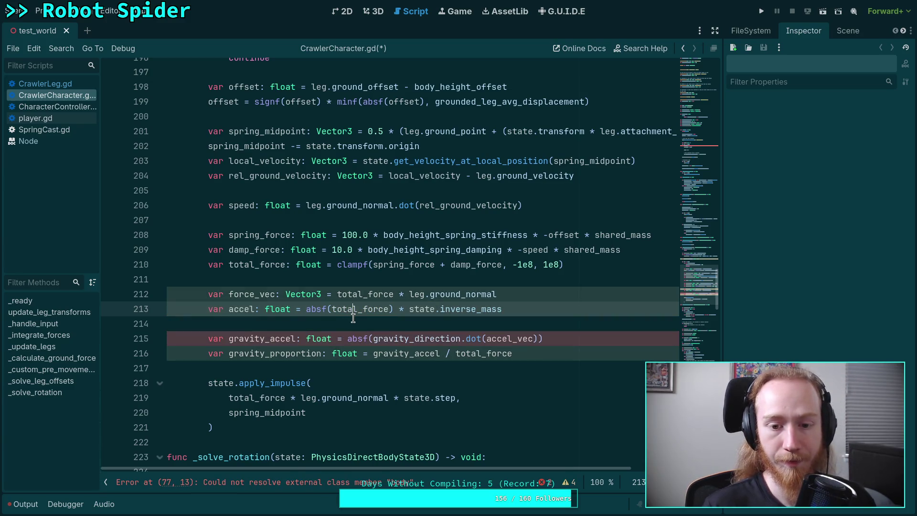
Delete the now-unused force_vec line
{"action": "left_click", "coordinate": [229, 398]}
{"action": "left_click_drag", "start_coordinate": [229, 398], "coordinate": [388, 398]}
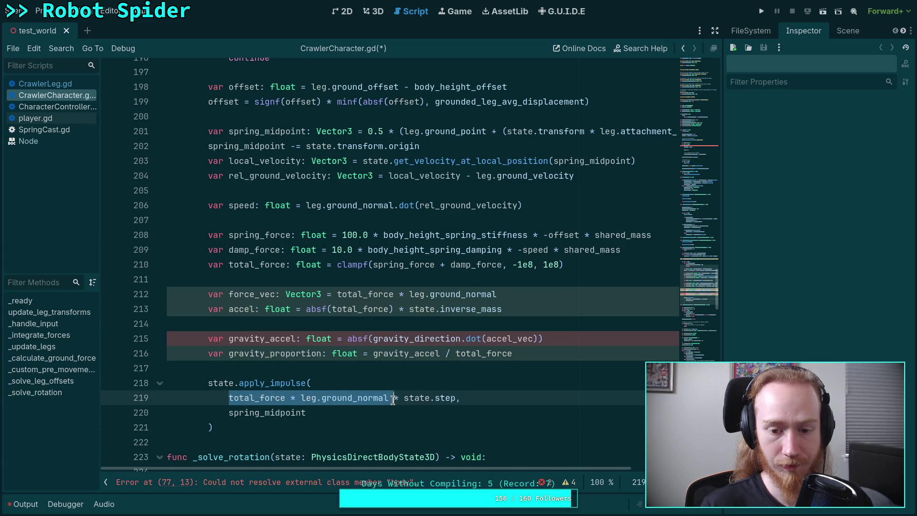
{"action": "triple_click", "coordinate": [495, 289]}
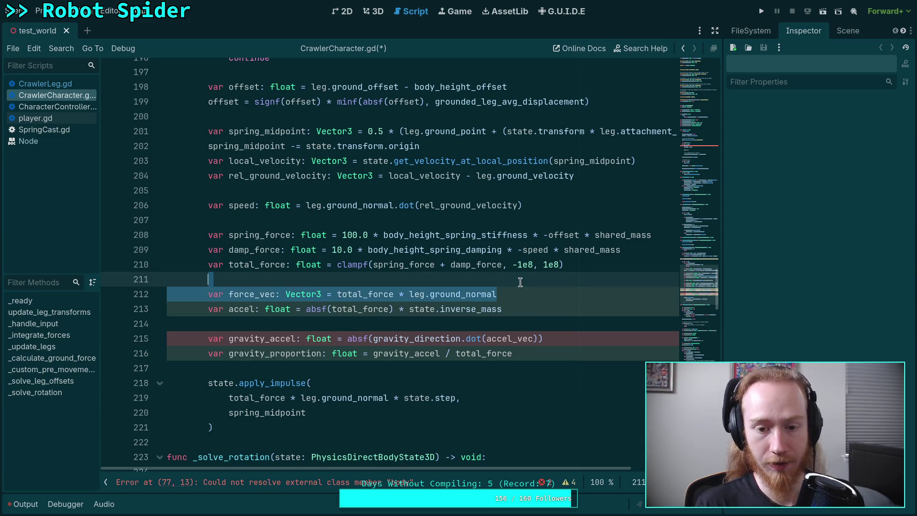
{"action": "key", "text": "BackSpace"}
{"action": "left_click", "coordinate": [492, 306]}
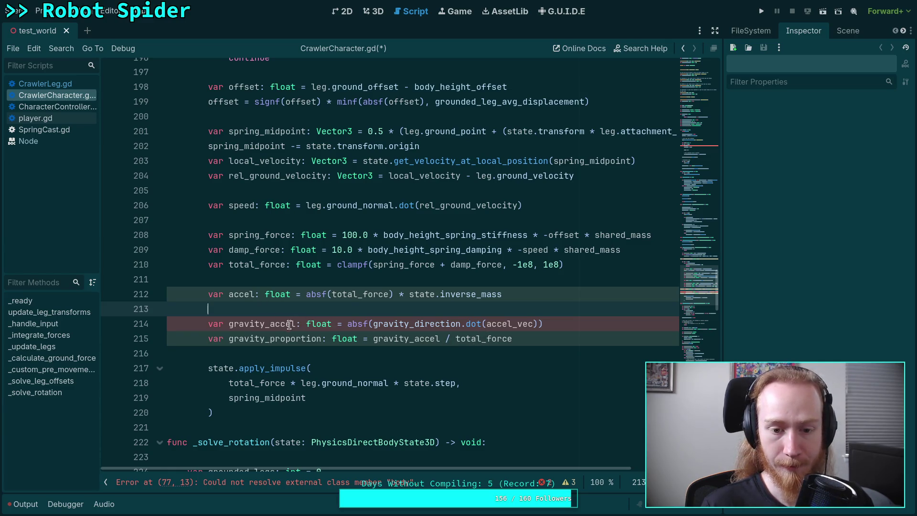
Rename accel to total_accel and delete the blank line above gravity_accel
{"action": "left_click", "coordinate": [229, 294]}
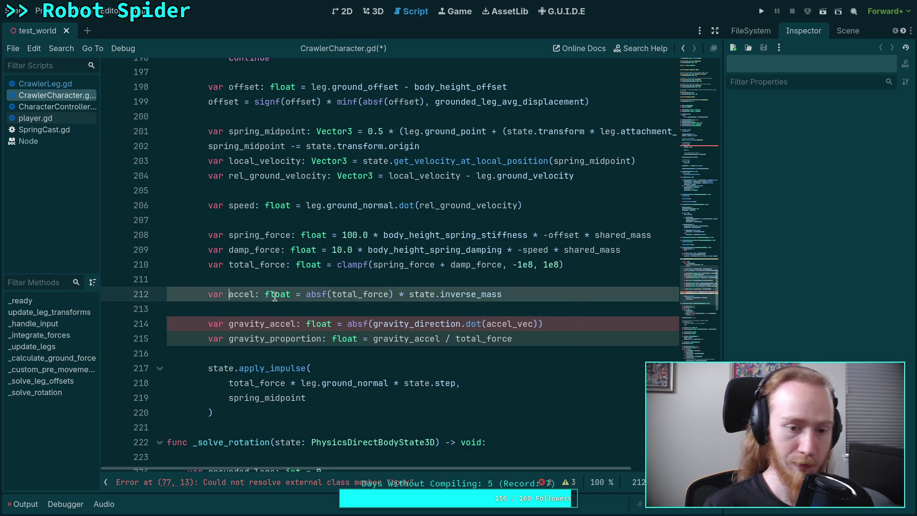
{"action": "type", "text": "totall_"}
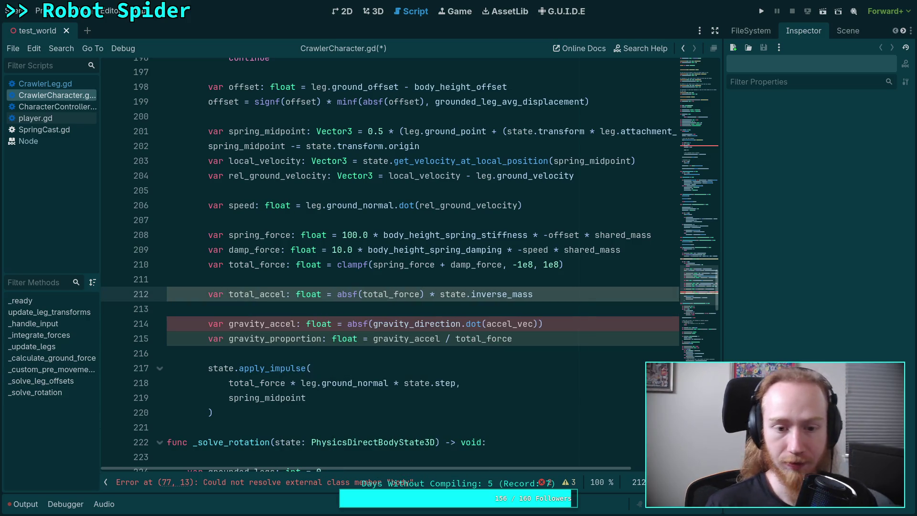
{"action": "left_click", "coordinate": [276, 308]}
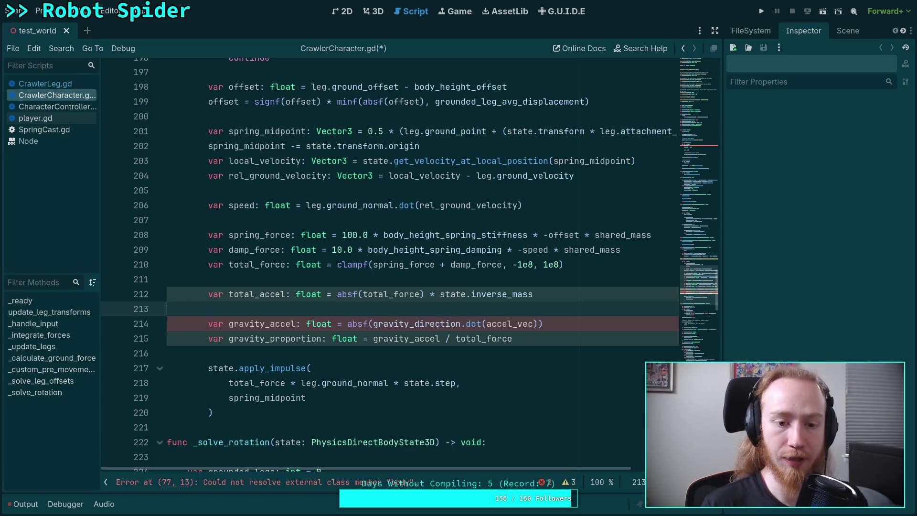
{"action": "key", "text": "BackSpace"}
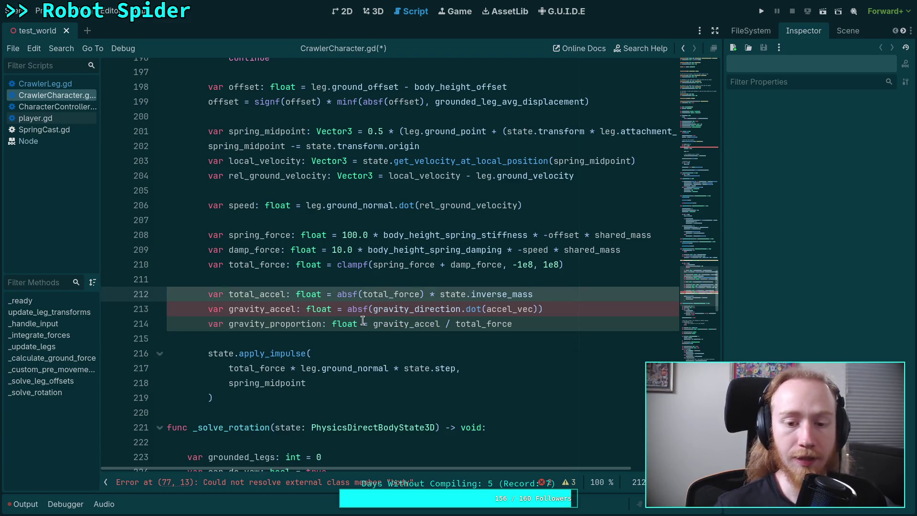
{"action": "scroll", "coordinate": [403, 339], "scroll_direction": "up", "scroll_amount": 1}
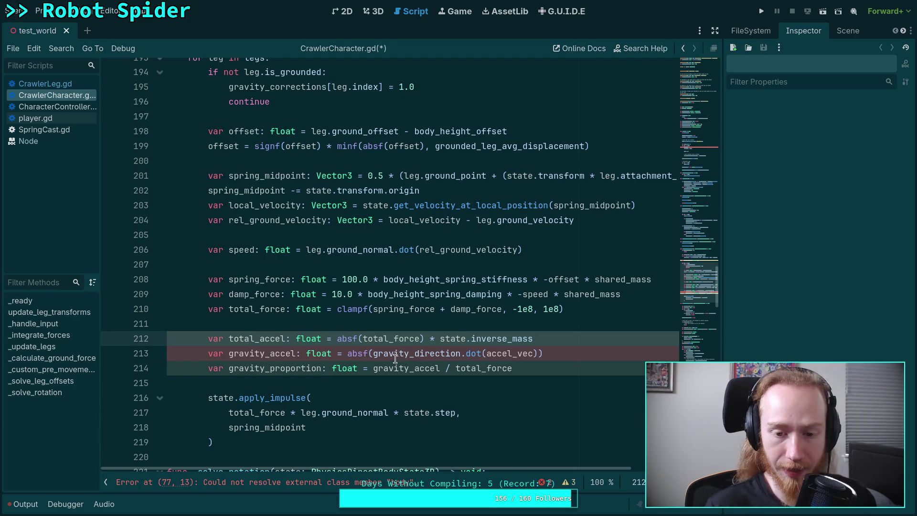
{"action": "mouse_move", "coordinate": [345, 355]}
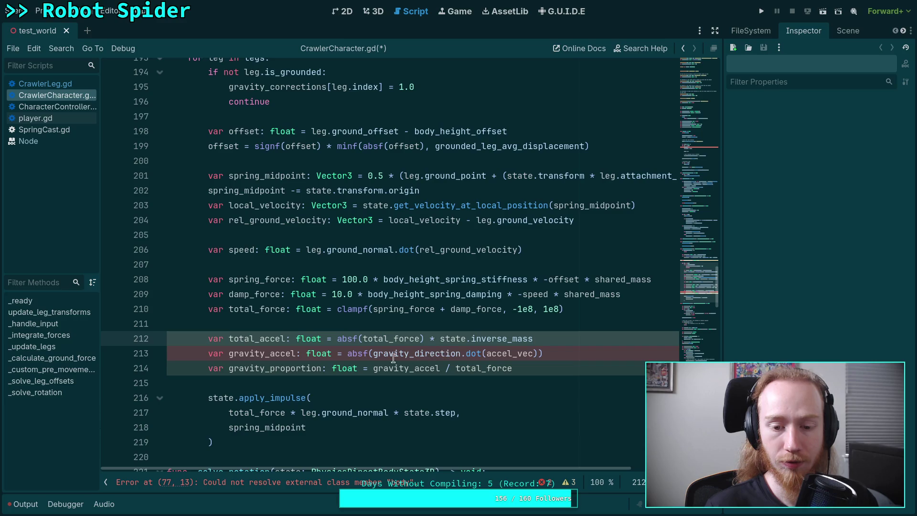
{"action": "left_click", "coordinate": [348, 353]}
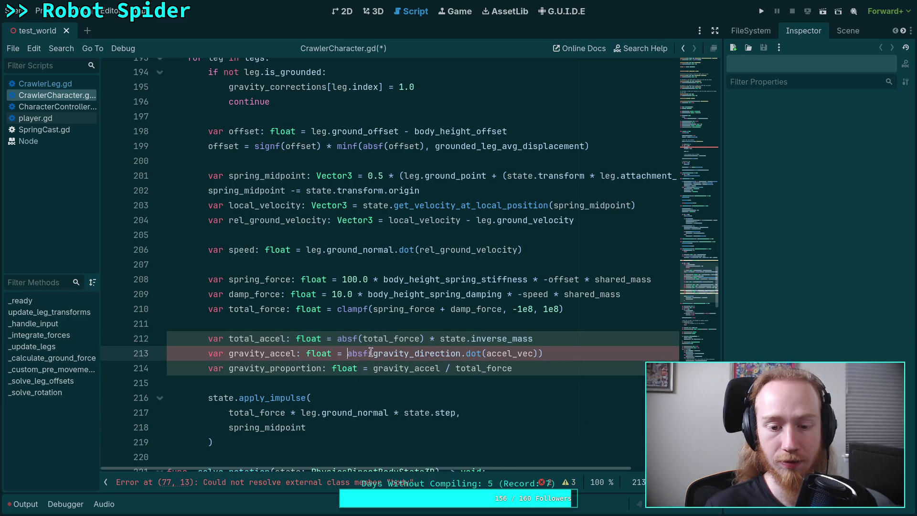
Make gravity_accel 'total_accel * absf(gravity_direction.dot(leg.ground_normal))'
{"action": "mouse_move", "coordinate": [475, 353]}
{"action": "type", "text": "total_accel"}
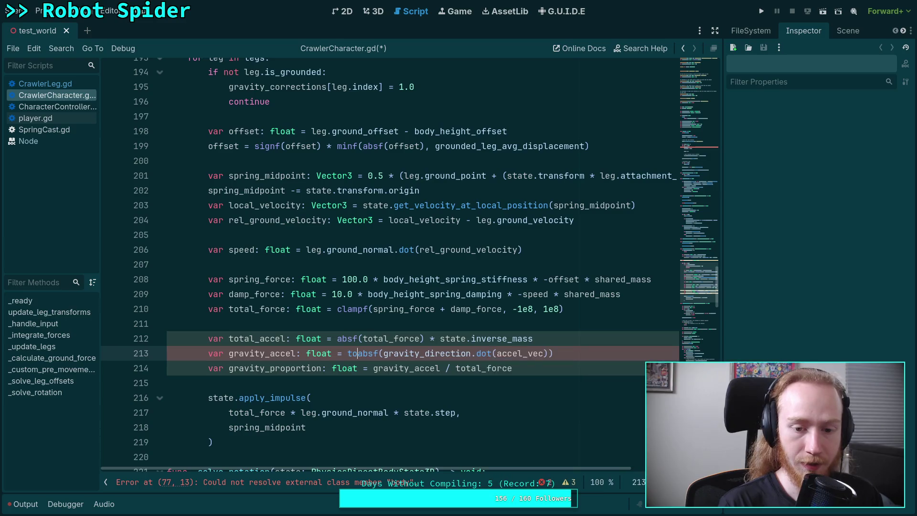
{"action": "type", "text": " *"}
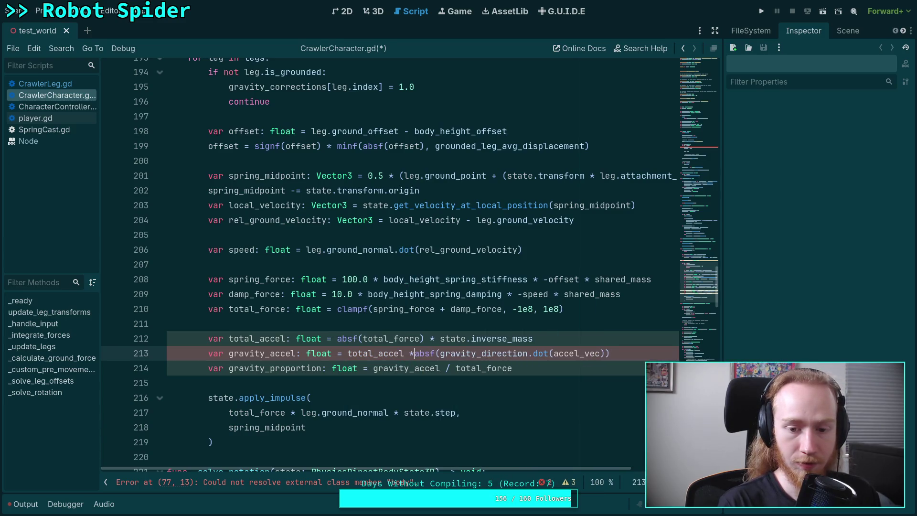
{"action": "left_click_drag", "start_coordinate": [420, 353], "coordinate": [446, 353]}
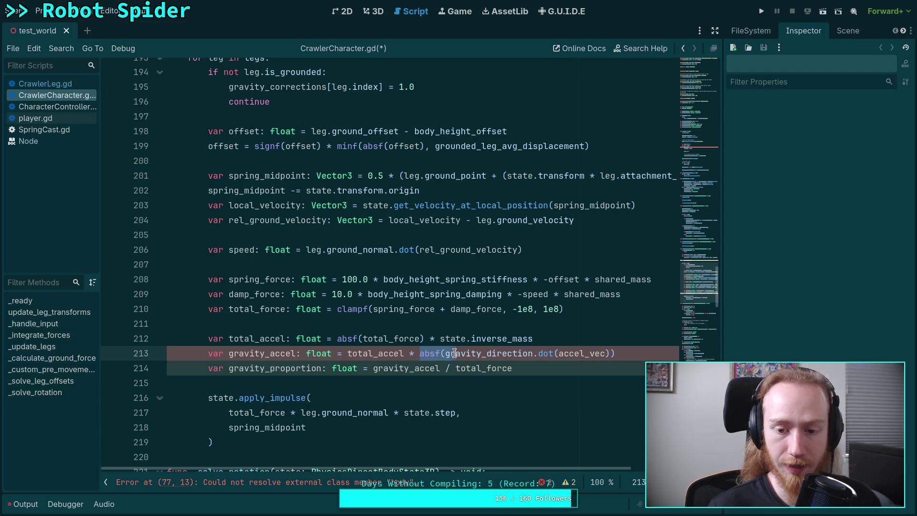
{"action": "key", "text": "BackSpace"}
{"action": "key", "text": "End"}
{"action": "key", "text": "BackSpace"}
{"action": "double_click", "coordinate": [553, 354]}
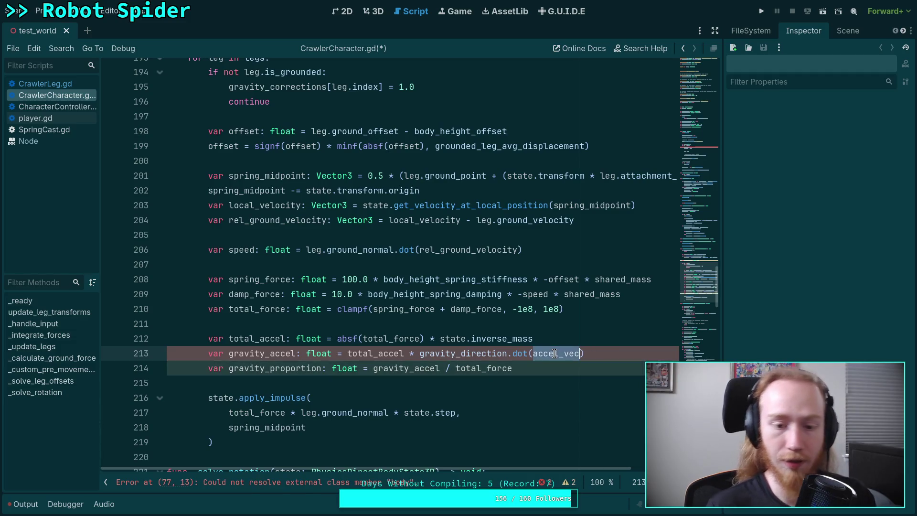
{"action": "type", "text": "leg.gr"}
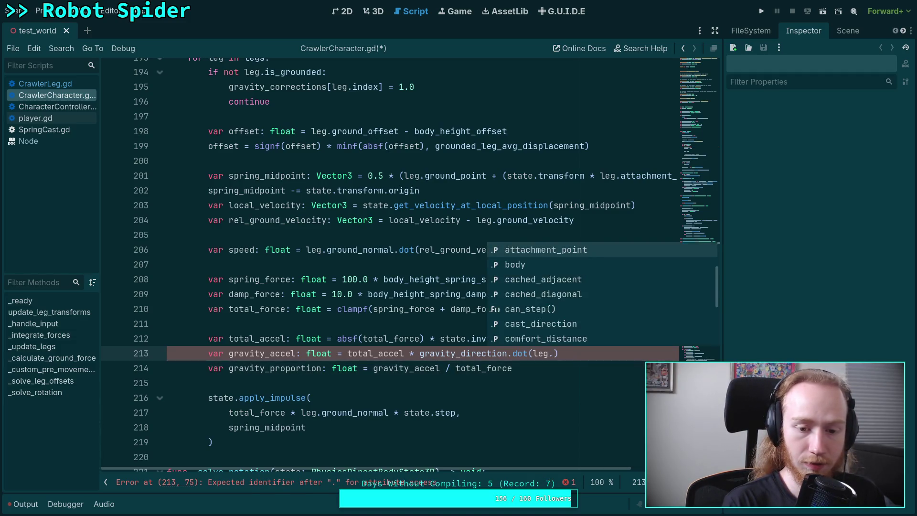
{"action": "key", "text": "Down"}
{"action": "key", "text": "Down"}
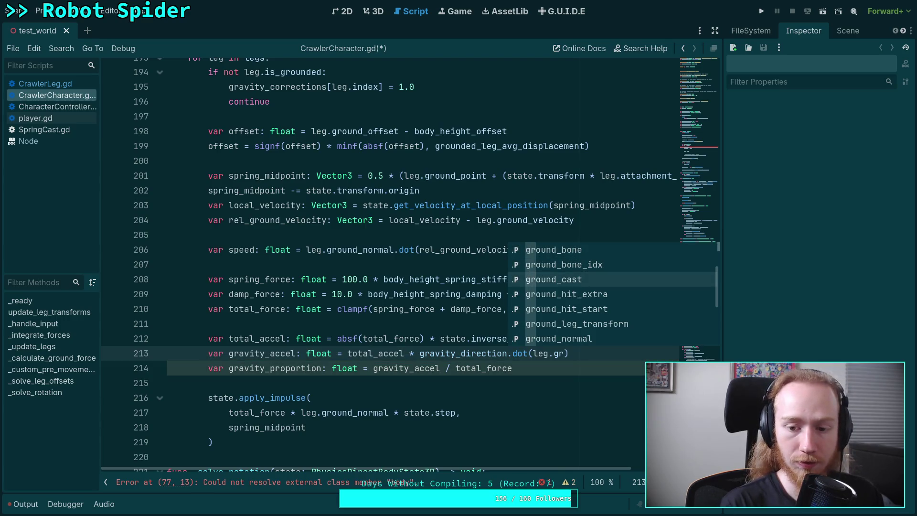
{"action": "type", "text": "ound_n"}
{"action": "key", "text": "Return"}
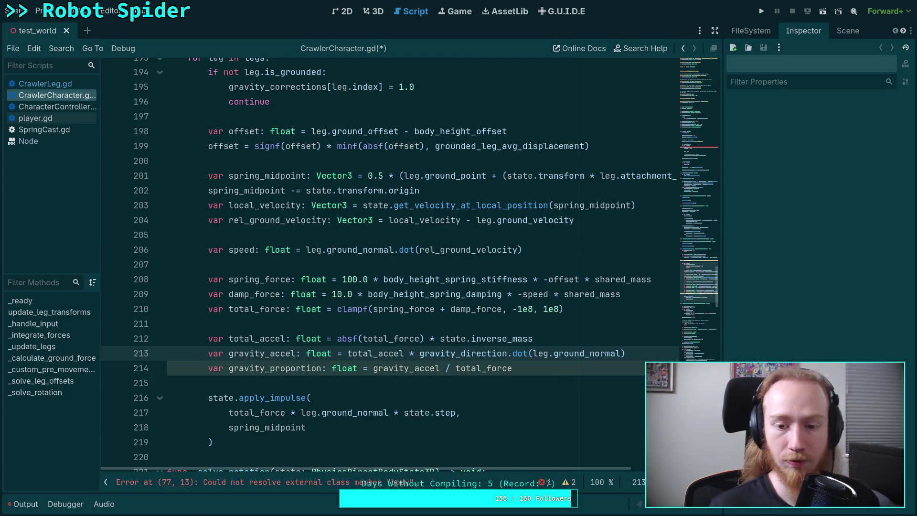
{"action": "key", "text": "Down"}
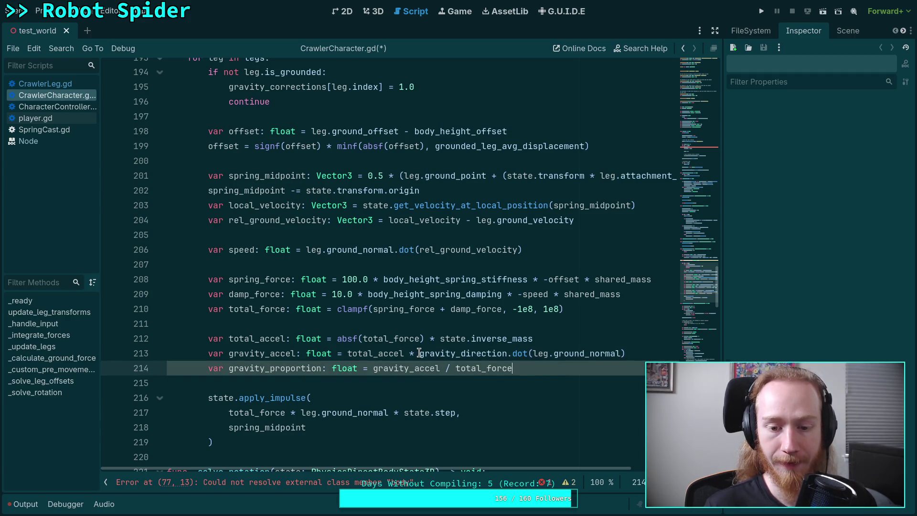
{"action": "left_click", "coordinate": [419, 353]}
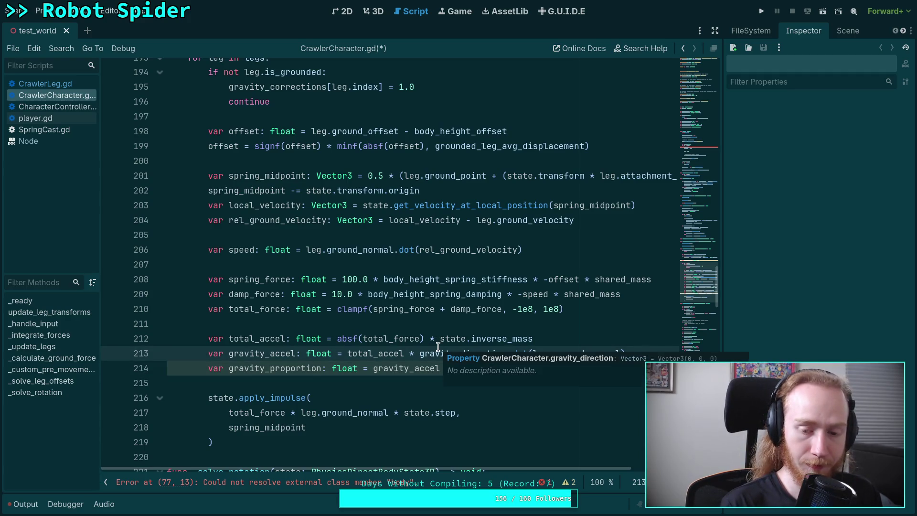
{"action": "type", "text": "absf("}
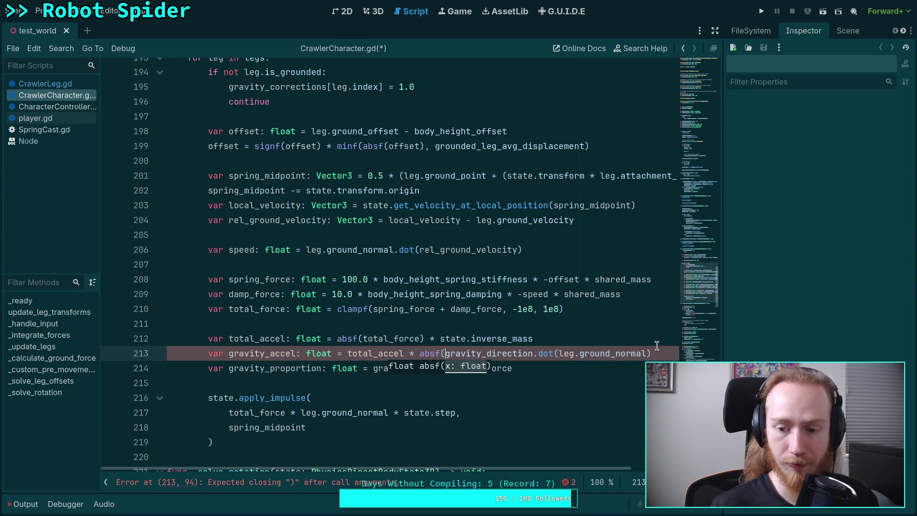
{"action": "left_click", "coordinate": [655, 345]}
{"action": "left_click", "coordinate": [650, 353]}
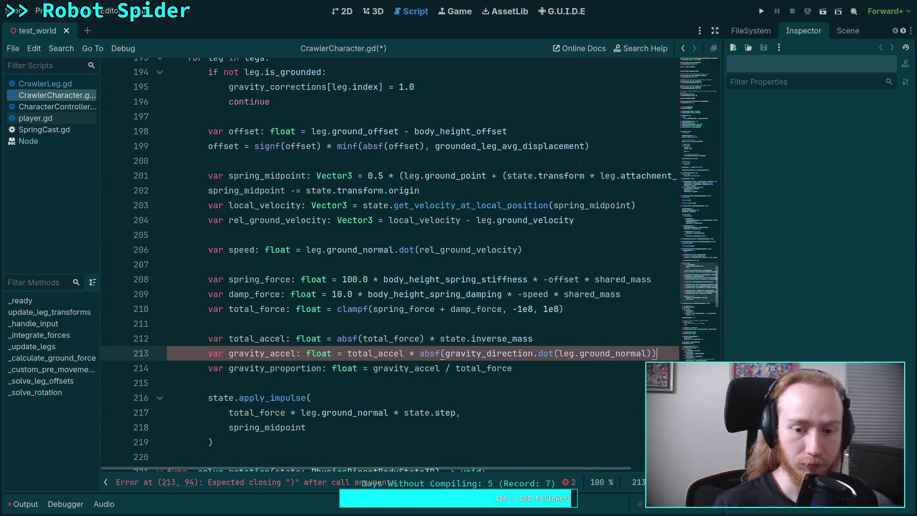
Change gravity_proportion's divisor from total_force to total_accel
{"action": "left_click", "coordinate": [536, 371]}
{"action": "double_click", "coordinate": [303, 374]}
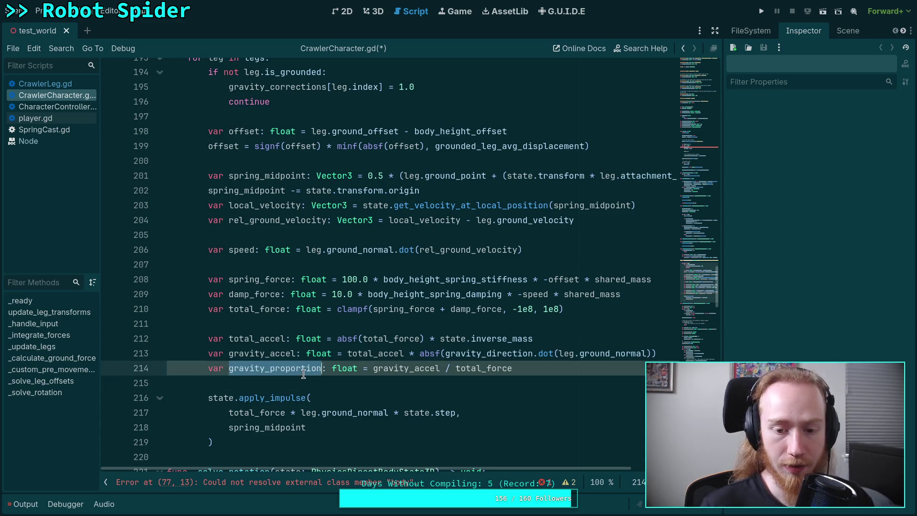
{"action": "double_click", "coordinate": [382, 370]}
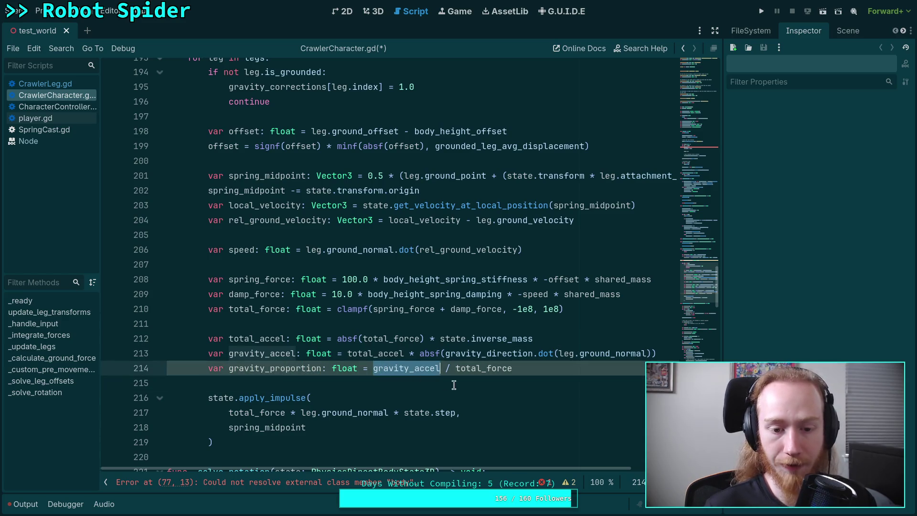
{"action": "double_click", "coordinate": [492, 376]}
{"action": "left_click_drag", "start_coordinate": [491, 370], "coordinate": [515, 368]}
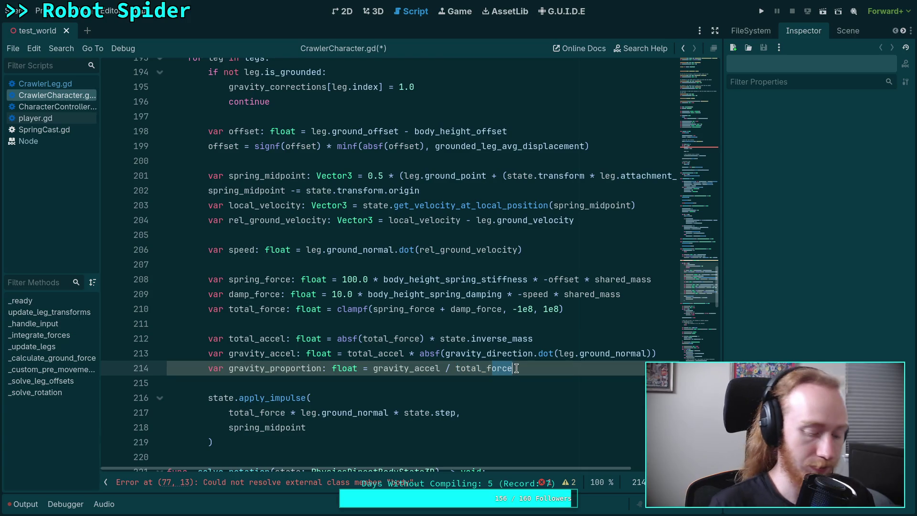
{"action": "key", "text": "BackSpace"}
{"action": "key", "text": "BackSpace"}
{"action": "type", "text": "accel"}
{"action": "left_click", "coordinate": [483, 385]}
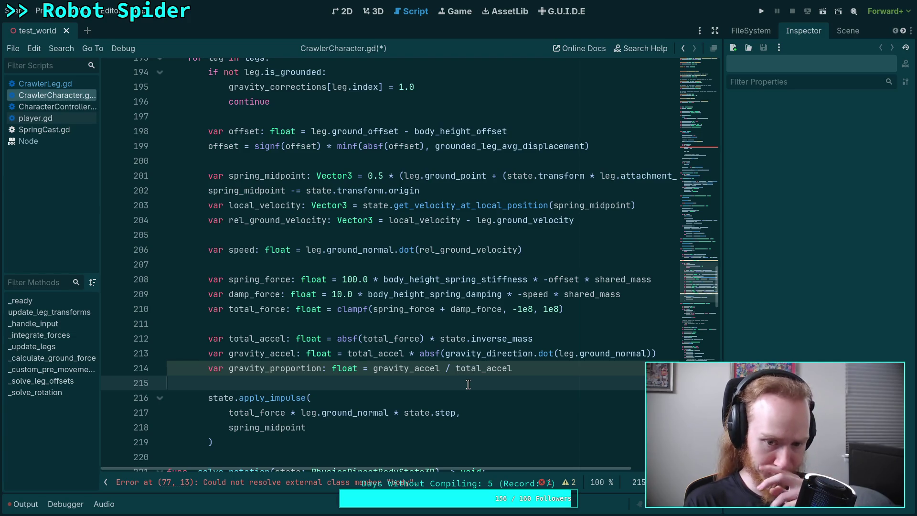
{"action": "double_click", "coordinate": [387, 358]}
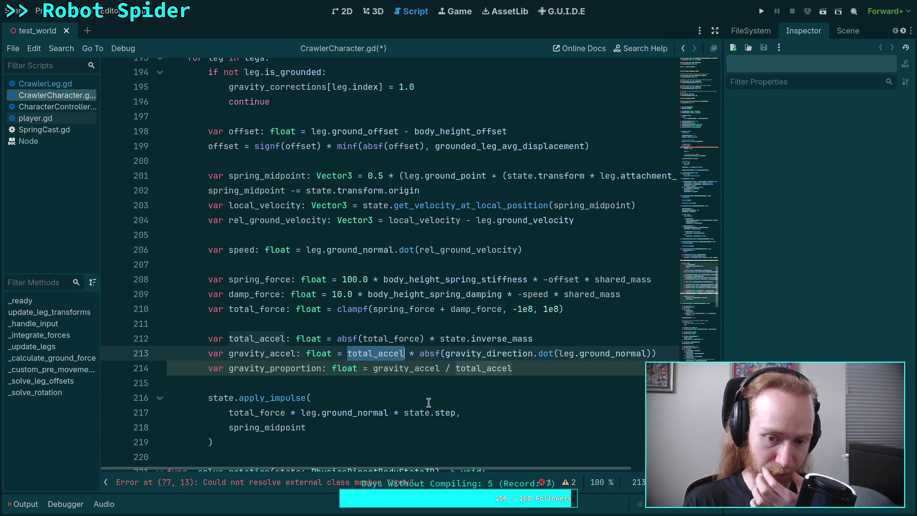
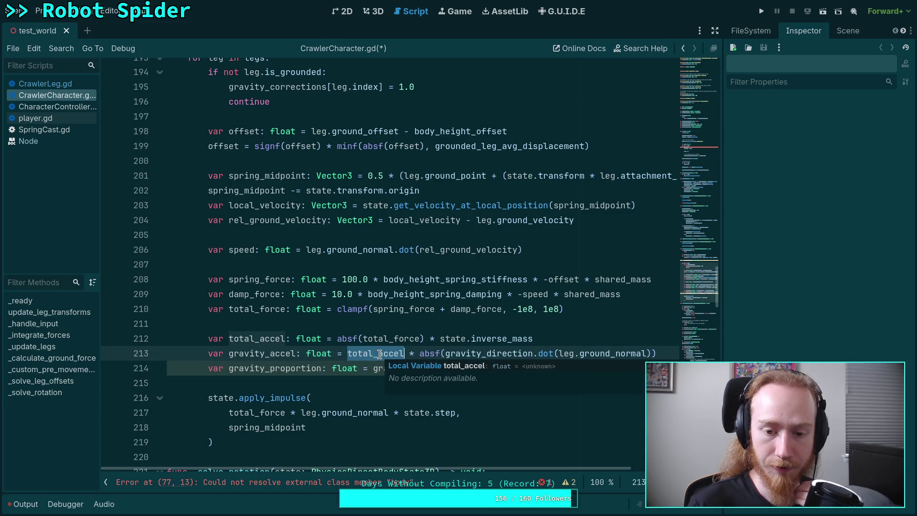
Duplicate the gravity_proportion line, comment the copy out and strip its declaration
{"action": "left_click", "coordinate": [536, 371]}
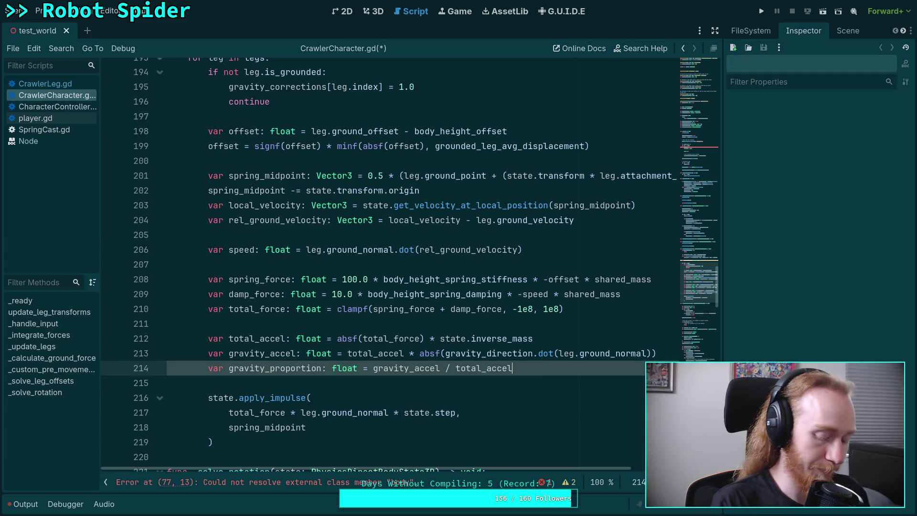
{"action": "key", "text": "ctrl+shift+d"}
{"action": "key", "text": "Return"}
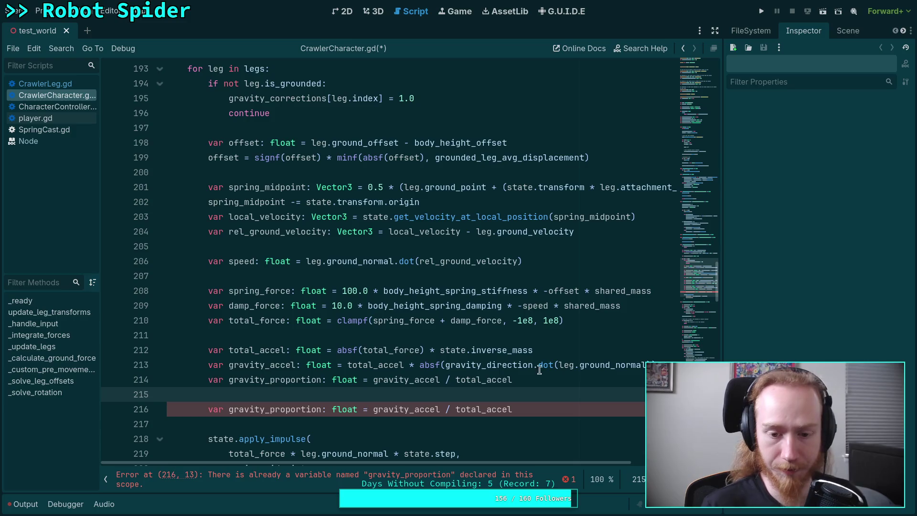
{"action": "left_click_drag", "start_coordinate": [206, 411], "coordinate": [384, 409]}
{"action": "key", "text": "ctrl+k"}
{"action": "key", "text": "BackSpace"}
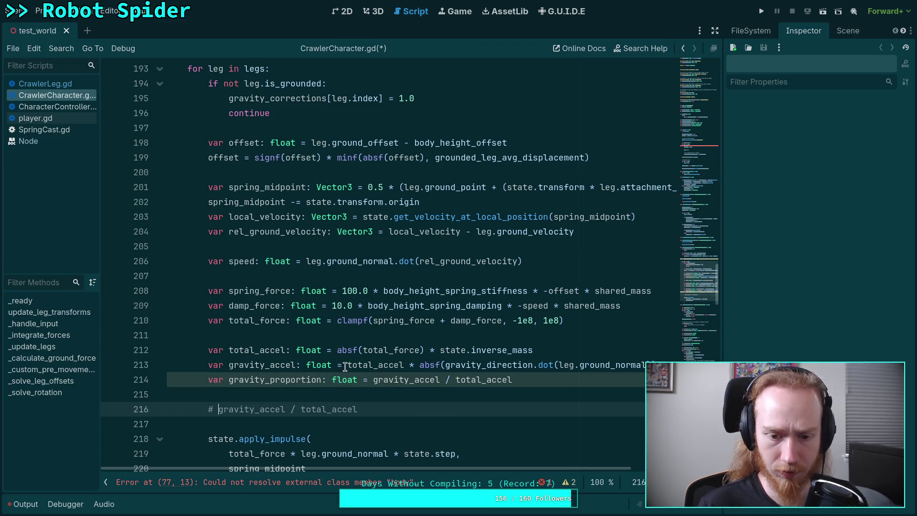
Replace gravity_accel in the comment with its full expression, wrapped in parentheses
{"action": "left_click_drag", "start_coordinate": [347, 365], "coordinate": [674, 361]}
{"action": "key", "text": "ctrl+x"}
{"action": "double_click", "coordinate": [232, 409]}
{"action": "key", "text": "BackSpace"}
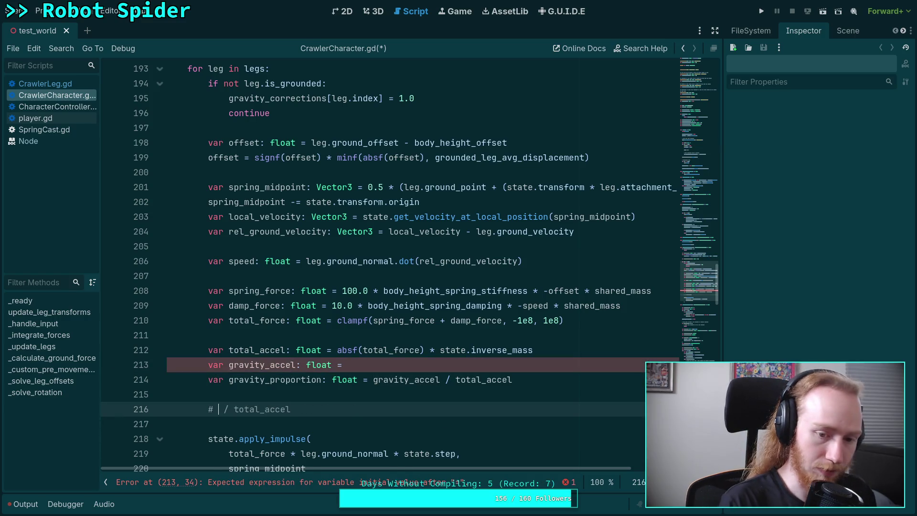
{"action": "key", "text": "ctrl+z"}
{"action": "key", "text": "ctrl+z"}
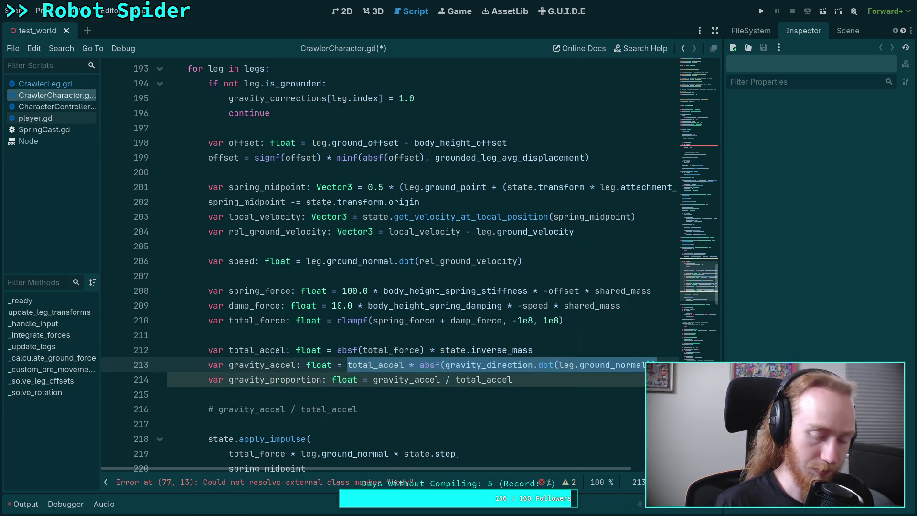
{"action": "double_click", "coordinate": [248, 413]}
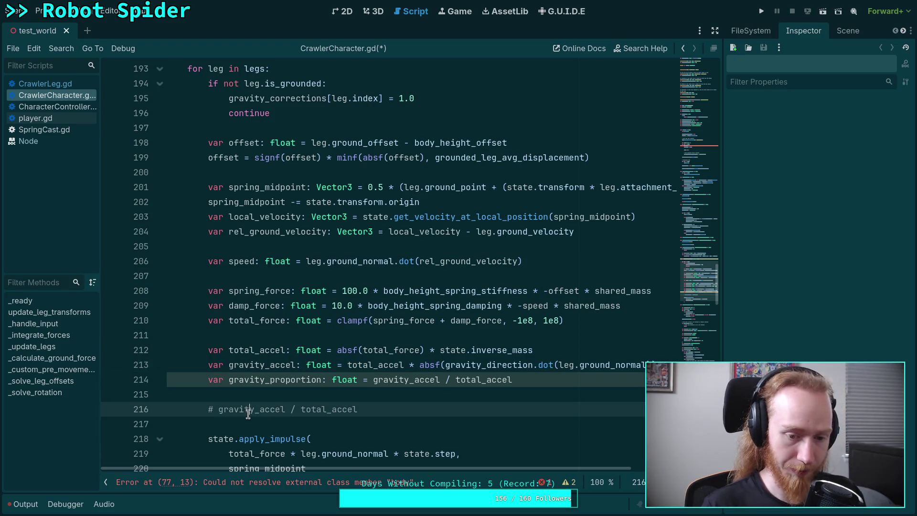
{"action": "type", "text": "(("}
{"action": "key", "text": "BackSpace"}
{"action": "type", "text": ")"}
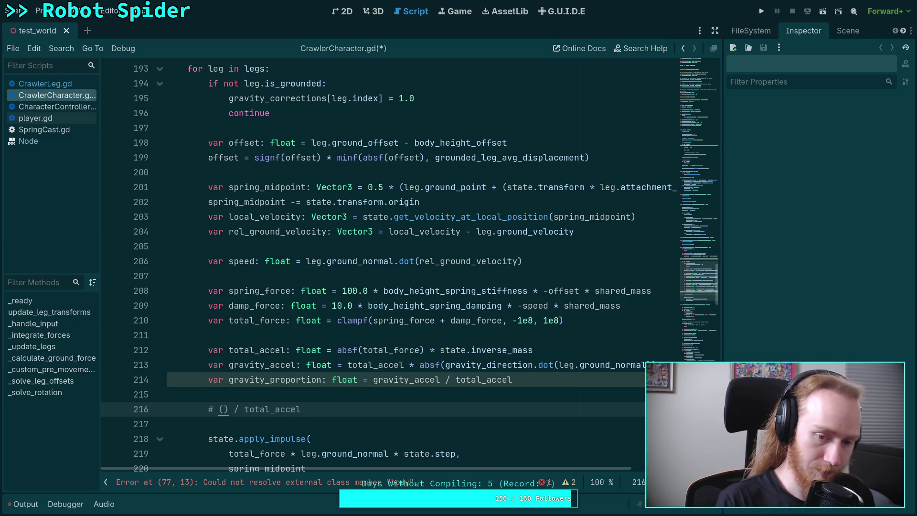
{"action": "key", "text": "ctrl+v"}
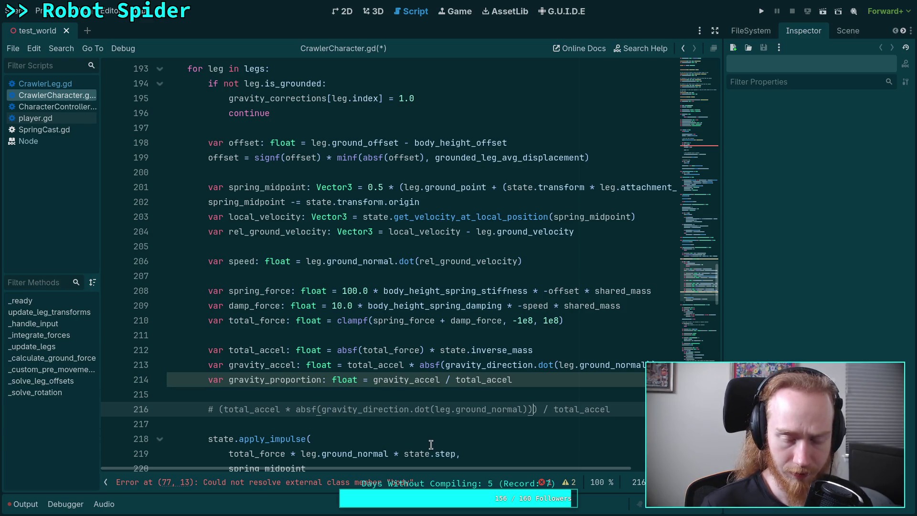
Delete the '(total_accel *' and ') / total_accel' parts, leaving '# absf(gravity_direction.dot(leg.ground_normal))'
{"action": "double_click", "coordinate": [237, 410]}
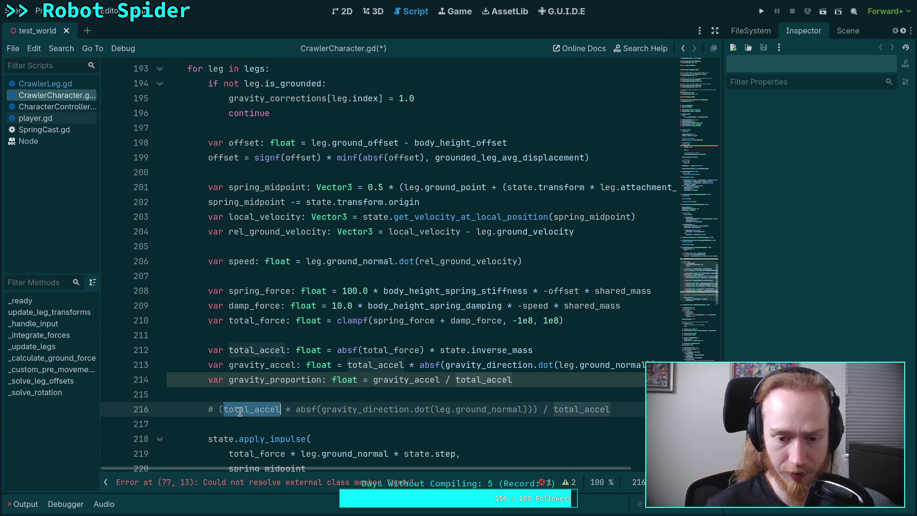
{"action": "mouse_move", "coordinate": [295, 410]}
{"action": "left_mouse_down"}
{"action": "mouse_move", "coordinate": [211, 410]}
{"action": "mouse_move", "coordinate": [220, 410]}
{"action": "left_mouse_up"}
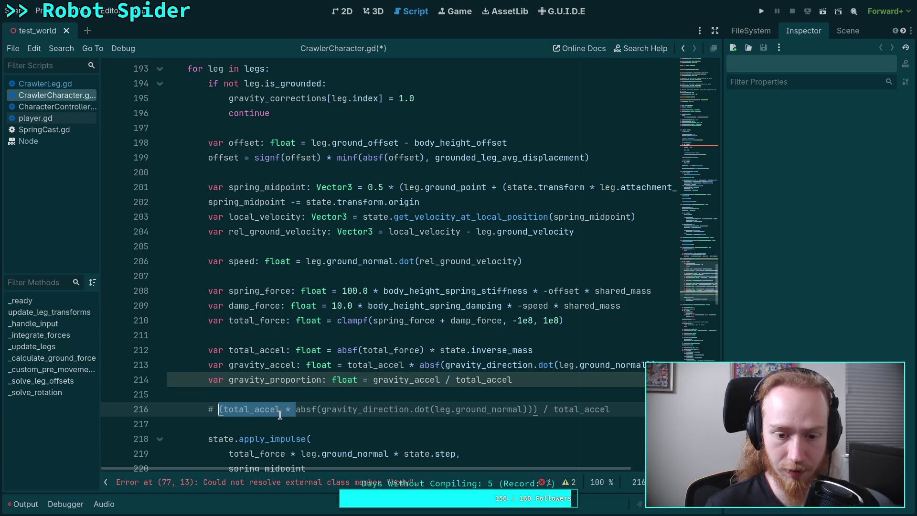
{"action": "key", "text": "BackSpace"}
{"action": "left_click_drag", "start_coordinate": [457, 409], "coordinate": [558, 409]}
{"action": "key", "text": "BackSpace"}
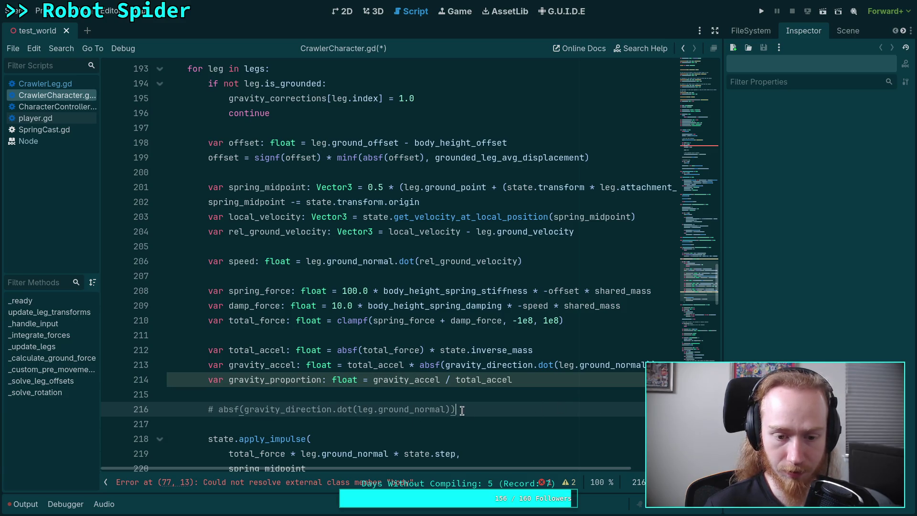
{"action": "scroll", "coordinate": [484, 398], "scroll_direction": "down", "scroll_amount": 1}
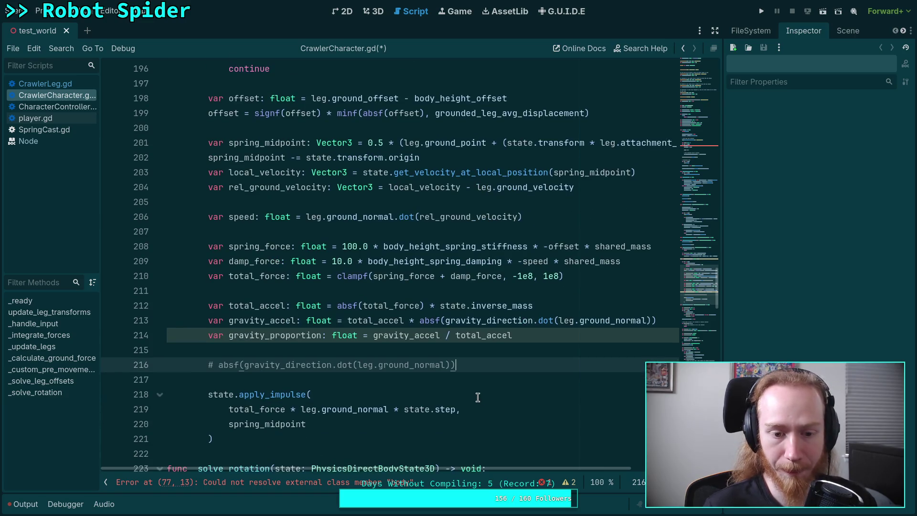
Replace gravity_accel / total_accel on the gravity_proportion line with absf(gravity_direction.dot(leg.ground_normal))
{"action": "mouse_move", "coordinate": [456, 364]}
{"action": "left_mouse_down"}
{"action": "mouse_move", "coordinate": [210, 365]}
{"action": "mouse_move", "coordinate": [218, 366]}
{"action": "left_mouse_up"}
{"action": "right_click", "coordinate": [235, 368]}
{"action": "left_click", "coordinate": [253, 372]}
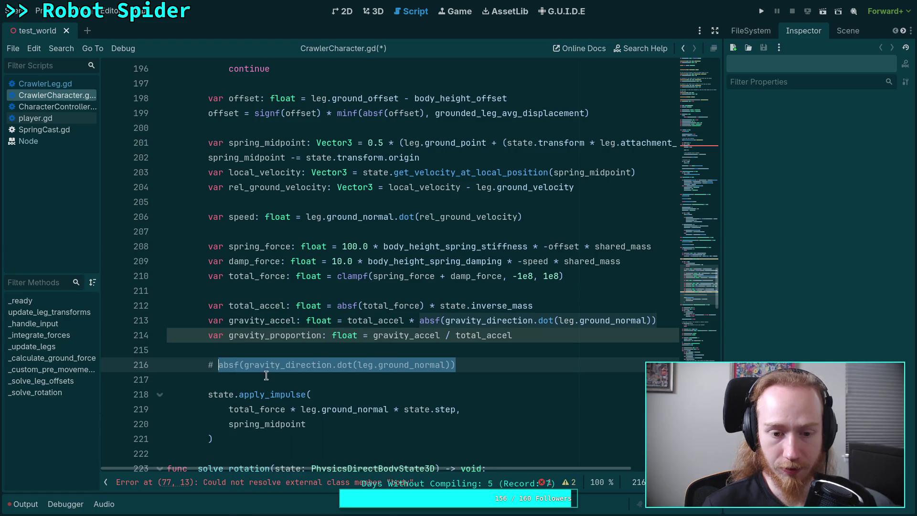
{"action": "left_click_drag", "start_coordinate": [534, 334], "coordinate": [368, 336]}
{"action": "key", "text": "ctrl+c"}
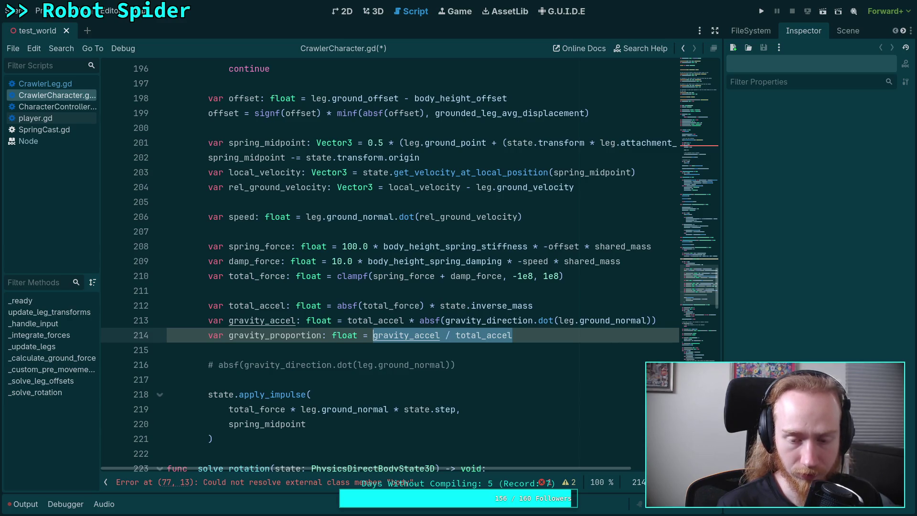
{"action": "key", "text": "ctrl+v"}
Delete the now-unused gravity_accel and total_accel lines from the leg loop
{"action": "double_click", "coordinate": [372, 329]}
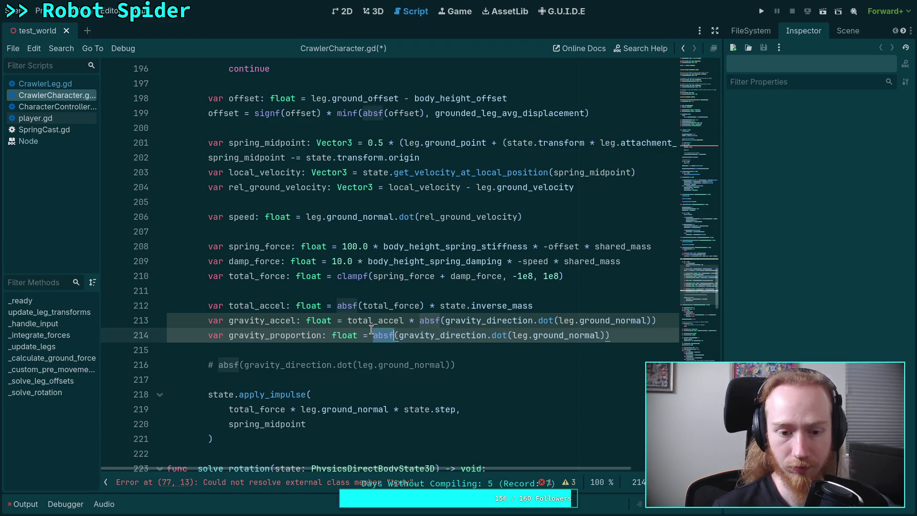
{"action": "double_click", "coordinate": [380, 322]}
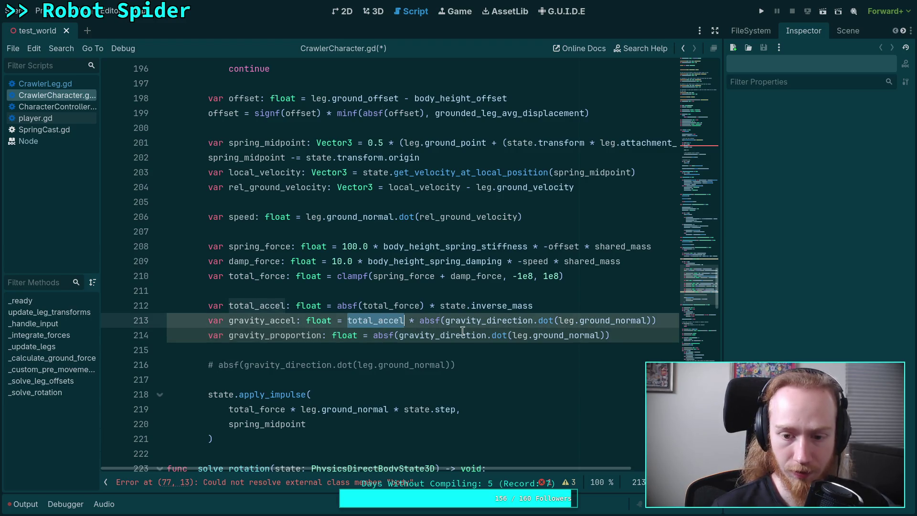
{"action": "left_click", "coordinate": [672, 320]}
{"action": "key", "text": "ctrl+shift+k"}
{"action": "left_click", "coordinate": [266, 306]}
{"action": "double_click", "coordinate": [266, 306]}
{"action": "left_click_drag", "start_coordinate": [556, 306], "coordinate": [561, 291]}
{"action": "key", "text": "BackSpace"}
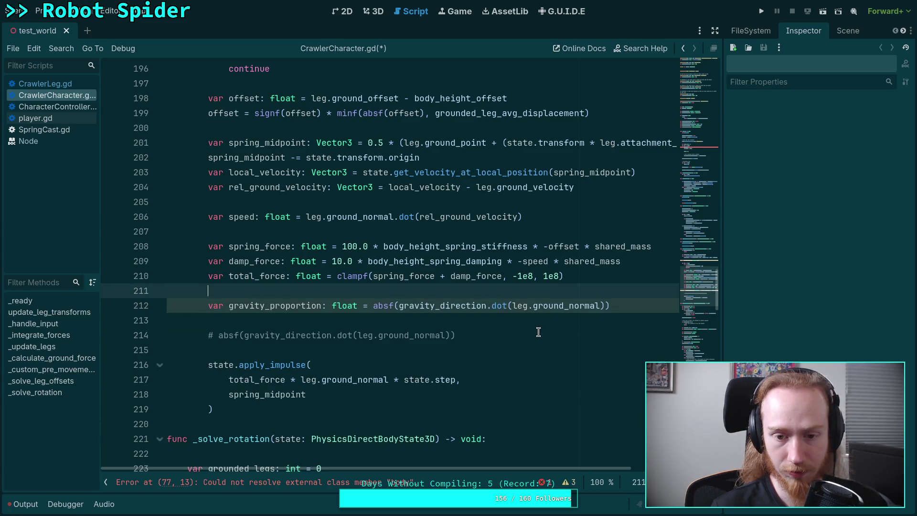
Remove the scratch comment line and the unfinished 'var in' text, leaving line 213 blank
{"action": "left_click", "coordinate": [515, 346]}
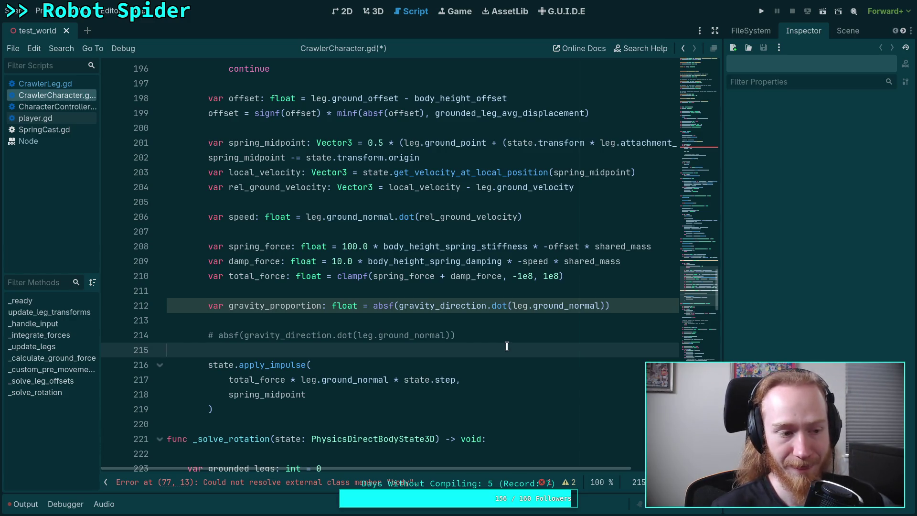
{"action": "scroll", "coordinate": [459, 331], "scroll_direction": "up", "scroll_amount": 1}
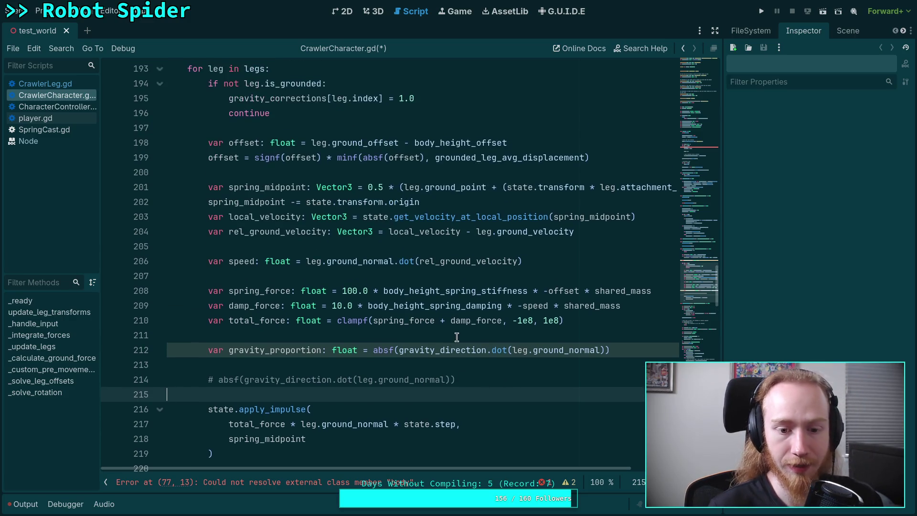
{"action": "scroll", "coordinate": [502, 374], "scroll_direction": "up", "scroll_amount": 1}
{"action": "scroll", "coordinate": [501, 374], "scroll_direction": "down", "scroll_amount": 1}
{"action": "left_click_drag", "start_coordinate": [494, 379], "coordinate": [509, 367]}
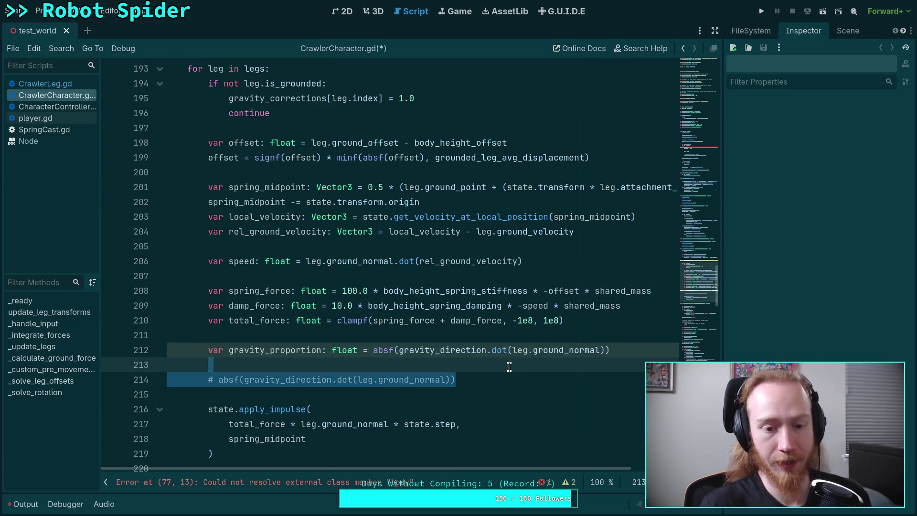
{"action": "key", "text": "BackSpace"}
{"action": "type", "text": "var in"}
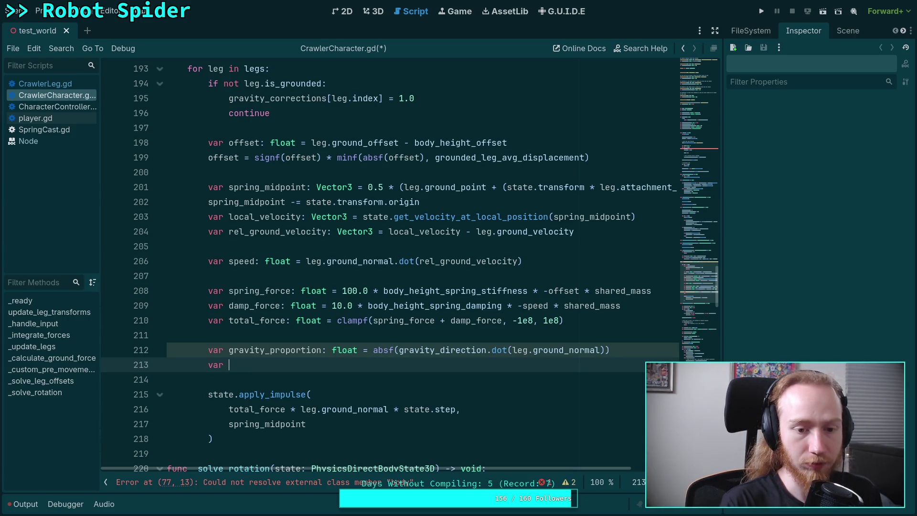
{"action": "key", "text": "BackSpace"}
{"action": "key", "text": "BackSpace"}
{"action": "key", "text": "BackSpace"}
{"action": "scroll", "coordinate": [444, 341], "scroll_direction": "up", "scroll_amount": 1}
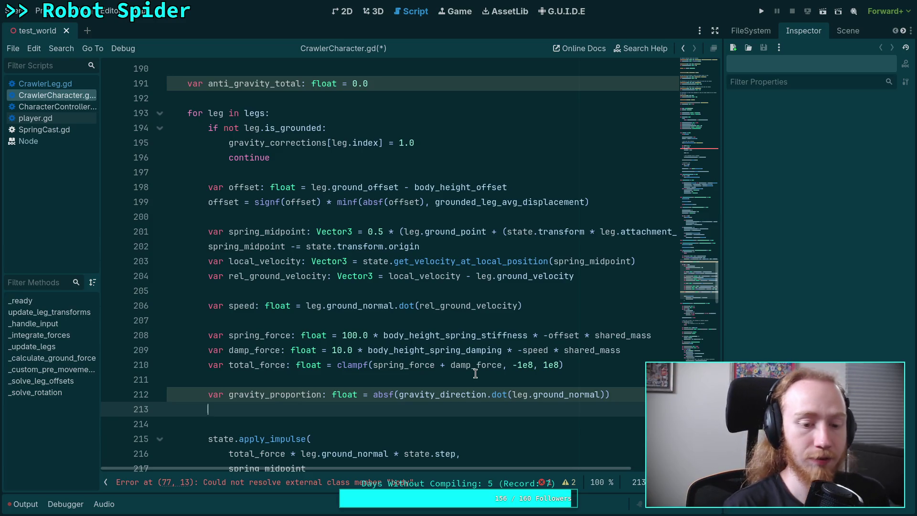
Change the anti_gravity_total declaration on line 191 to 'var gravity_proportion: float = 0.0'
{"action": "type", "text": "anti"}
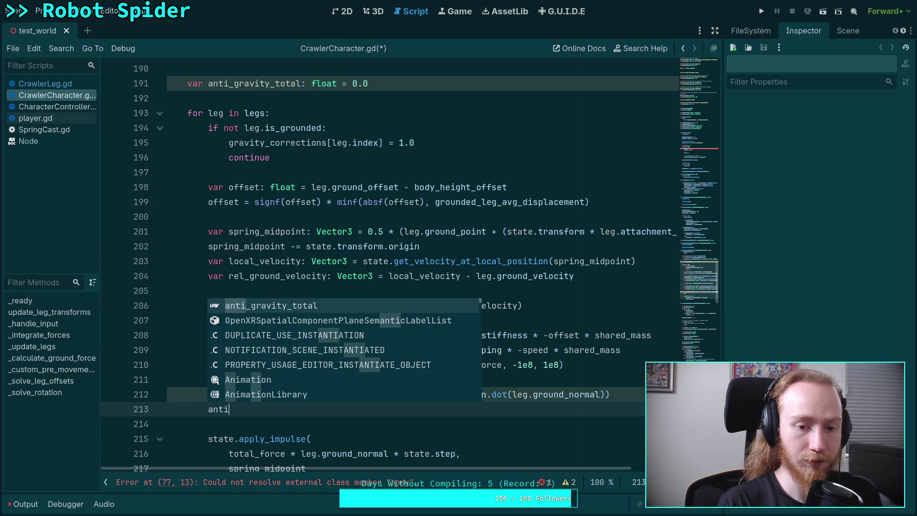
{"action": "key", "text": "Return"}
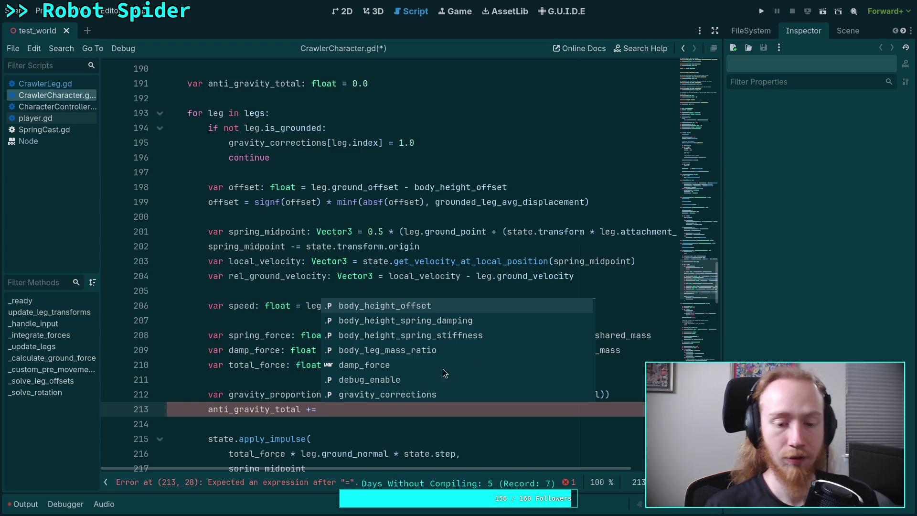
{"action": "key", "text": "Escape"}
{"action": "left_click_drag", "start_coordinate": [369, 83], "coordinate": [213, 82]}
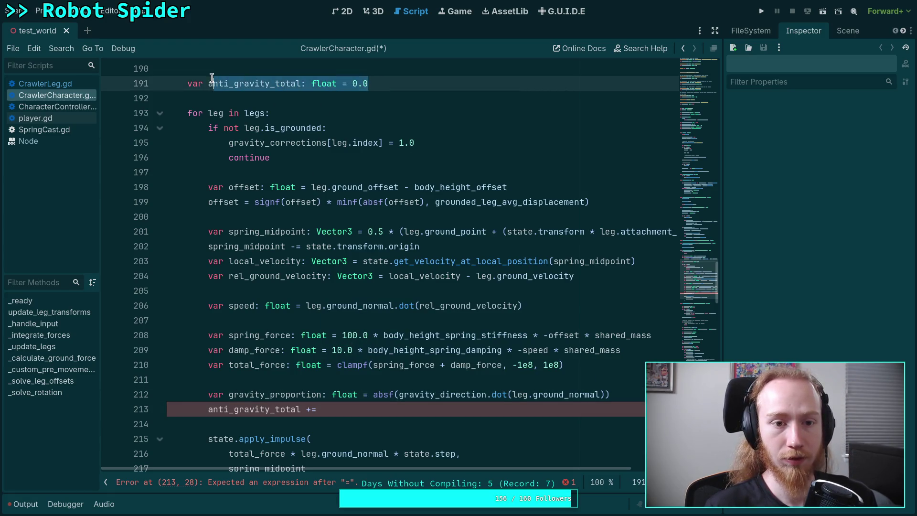
{"action": "type", "text": "gravity_proport"}
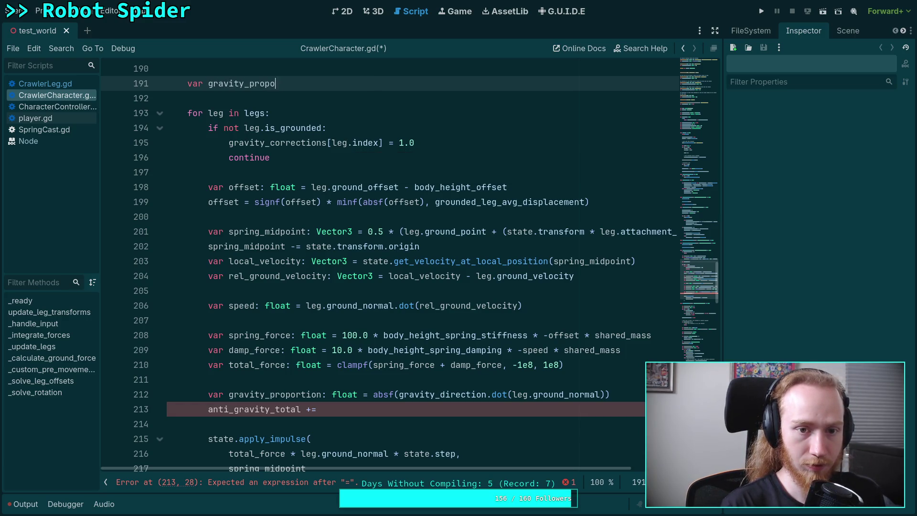
{"action": "type", "text": "ion"}
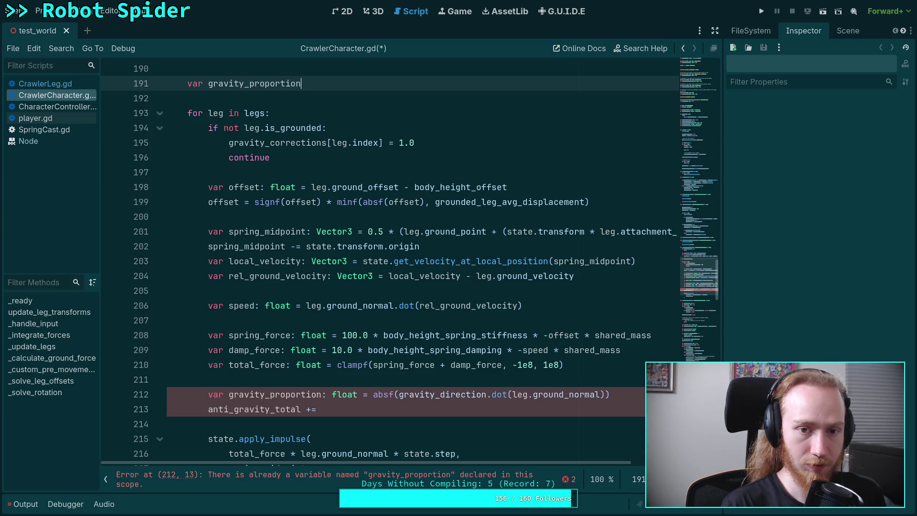
{"action": "type", "text": ": float = 0.0"}
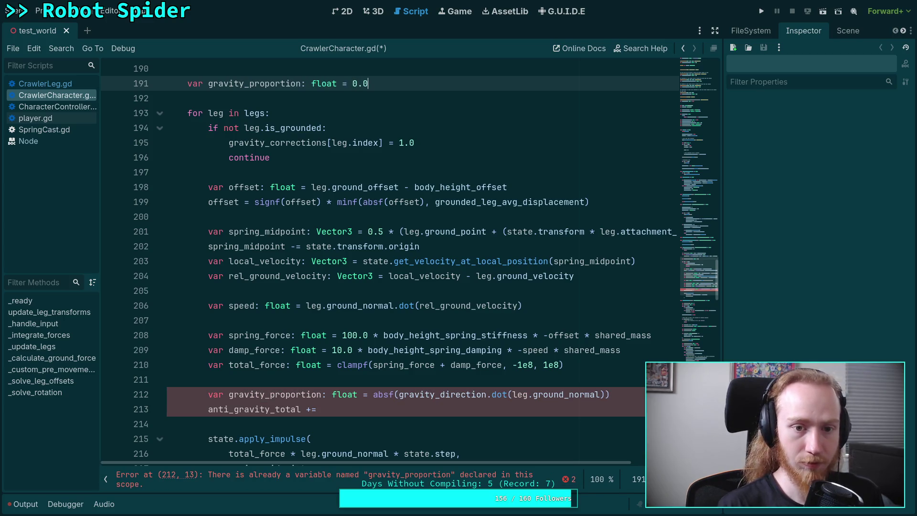
Delete the anti_gravity_total accumulation and make line 212 'gravity_proportion += absf(...)'
{"action": "left_click", "coordinate": [576, 402]}
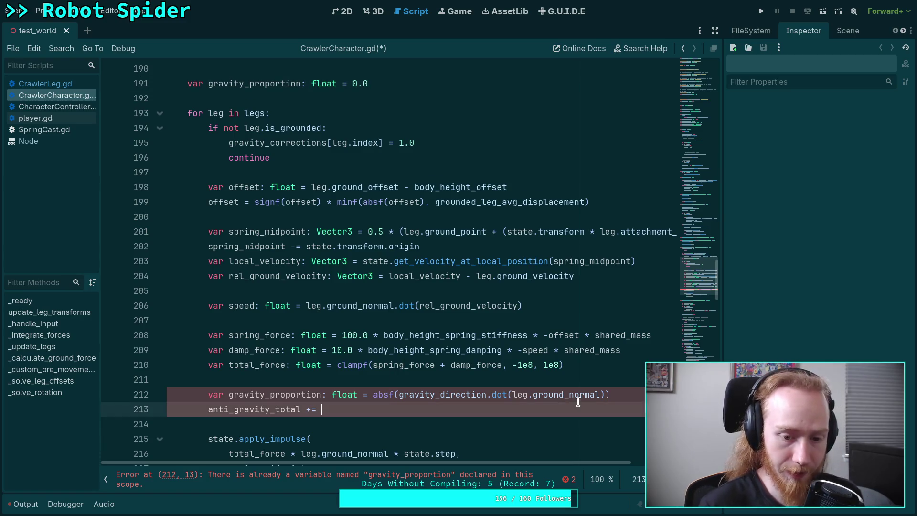
{"action": "key", "text": "ctrl+x"}
{"action": "mouse_move", "coordinate": [208, 395]}
{"action": "left_mouse_down"}
{"action": "mouse_move", "coordinate": [364, 398]}
{"action": "mouse_move", "coordinate": [229, 395]}
{"action": "left_mouse_up"}
{"action": "key", "text": "BackSpace"}
{"action": "left_click", "coordinate": [212, 394]}
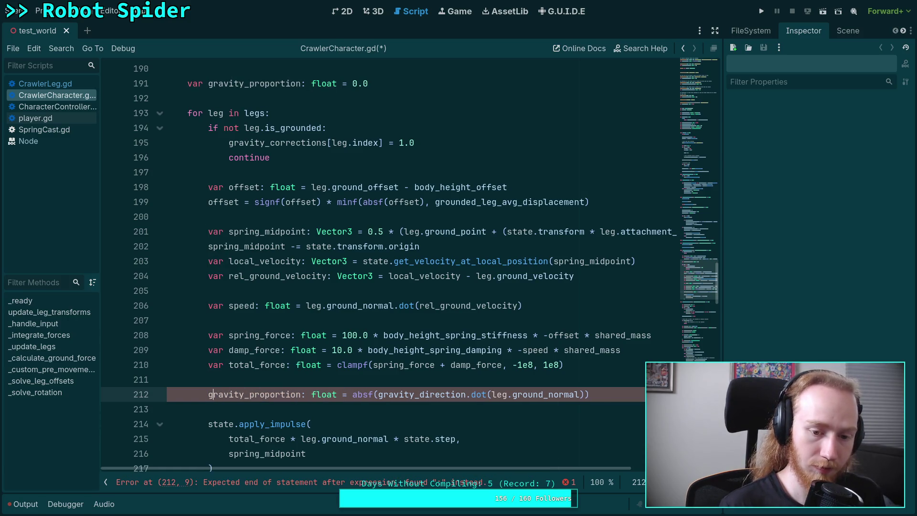
{"action": "key", "text": "Right"}
{"action": "key", "text": "Right"}
{"action": "key", "text": "Delete"}
{"action": "key", "text": "Right"}
{"action": "key", "text": "Delete"}
{"action": "key", "text": "Delete"}
{"action": "key", "text": "Delete"}
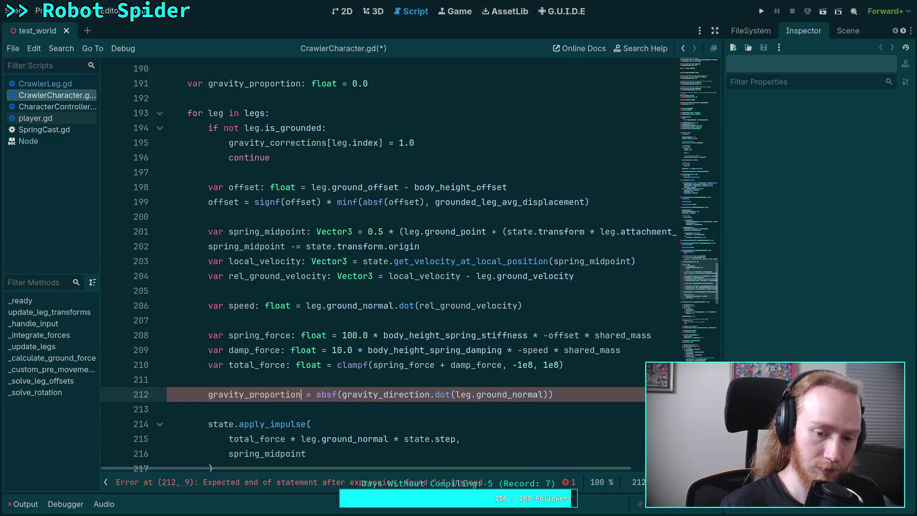
{"action": "type", "text": "+"}
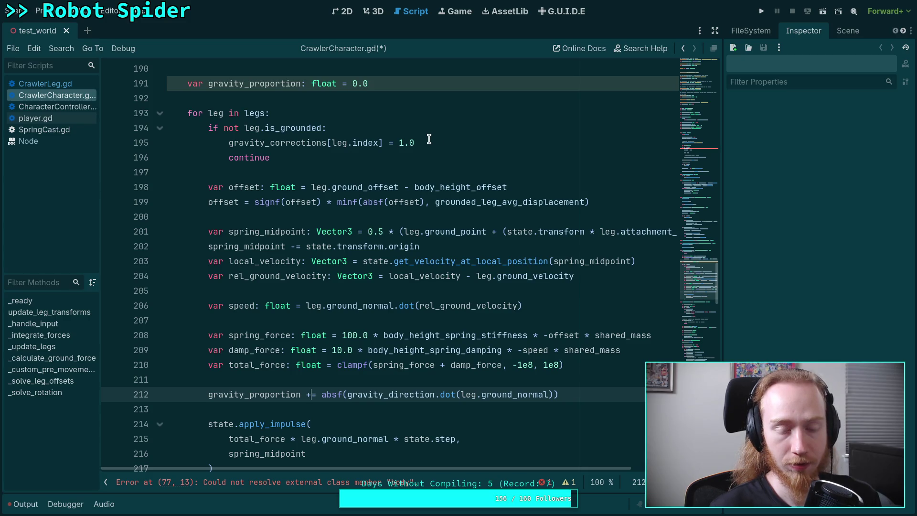
Remove the 'gravity_corrections[leg.index] = 1.0' reset under 'if not leg.is_grounded'
{"action": "double_click", "coordinate": [262, 141]}
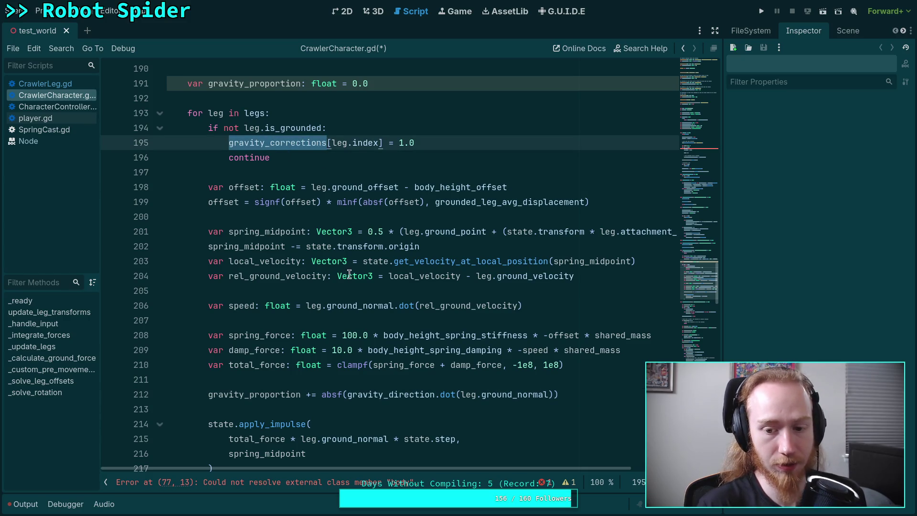
{"action": "left_click_drag", "start_coordinate": [435, 143], "coordinate": [440, 128]}
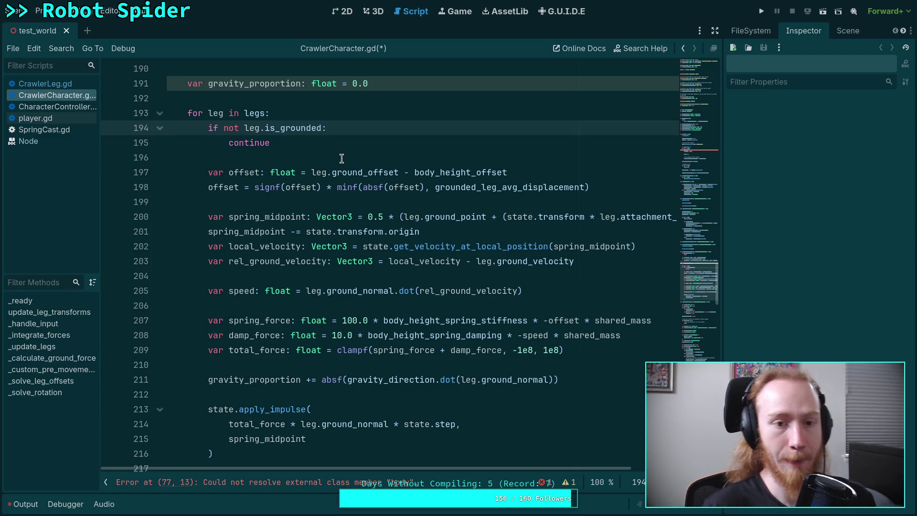
{"action": "left_click", "coordinate": [372, 157]}
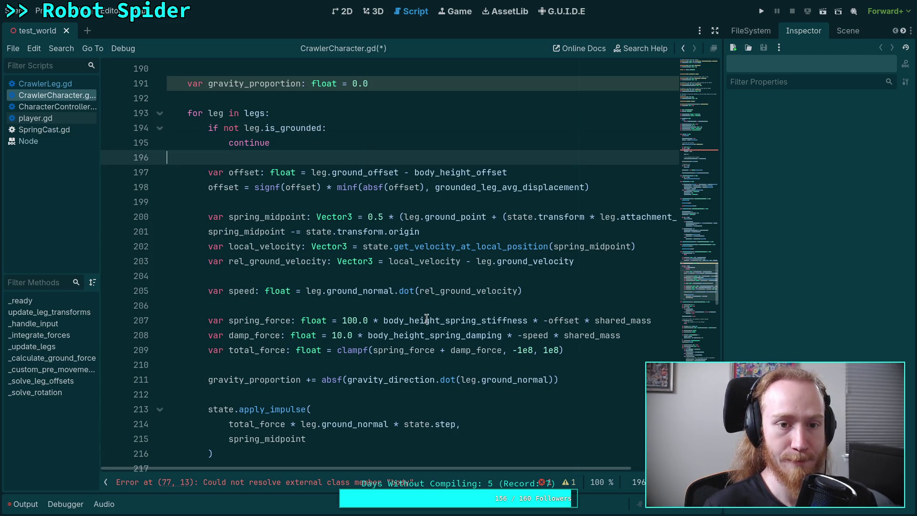
{"action": "scroll", "coordinate": [425, 317], "scroll_direction": "down", "scroll_amount": 2}
{"action": "scroll", "coordinate": [334, 310], "scroll_direction": "up", "scroll_amount": 2}
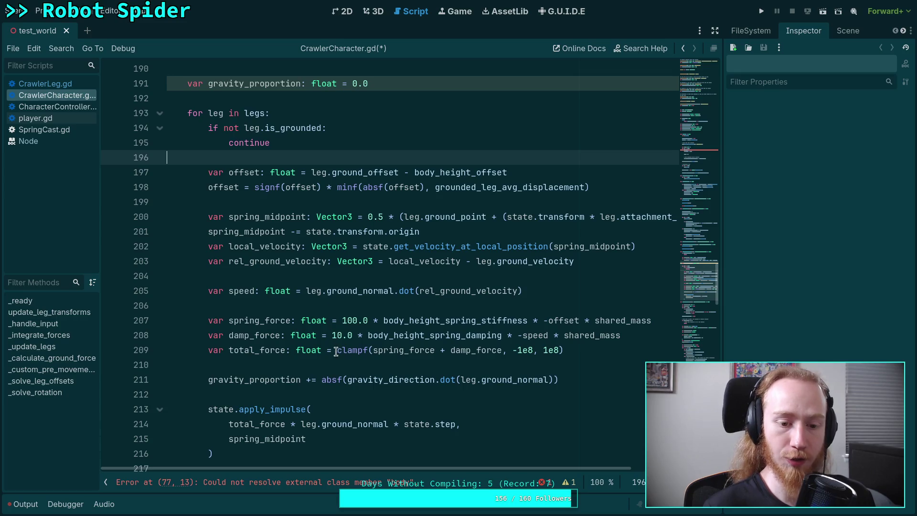
Check uses of gravity_proportion, damp_force and total_force, then add a blank line after apply_impulse
{"action": "double_click", "coordinate": [252, 379]}
{"action": "double_click", "coordinate": [241, 336]}
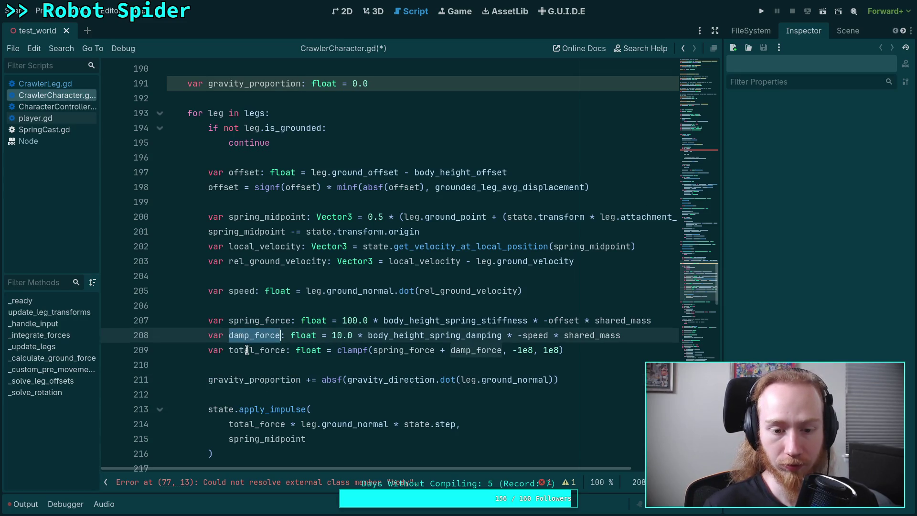
{"action": "double_click", "coordinate": [247, 349]}
{"action": "double_click", "coordinate": [265, 379]}
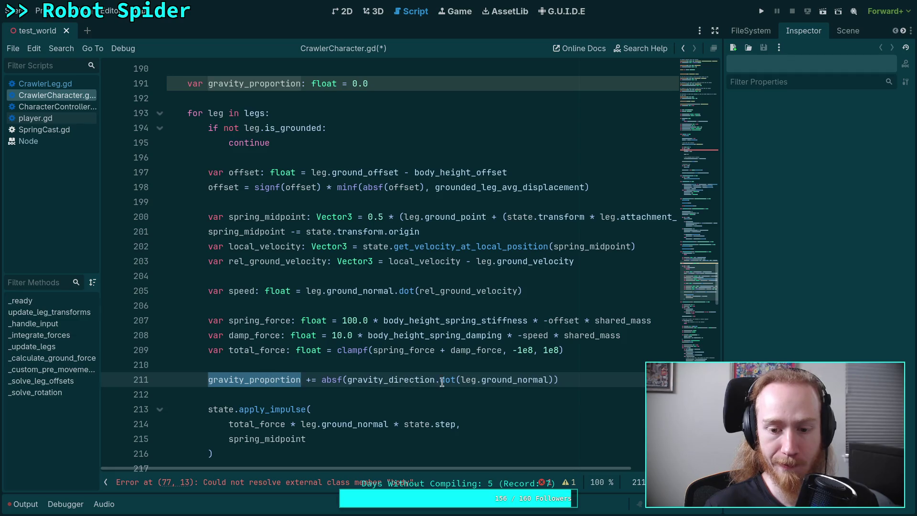
{"action": "left_click", "coordinate": [279, 448]}
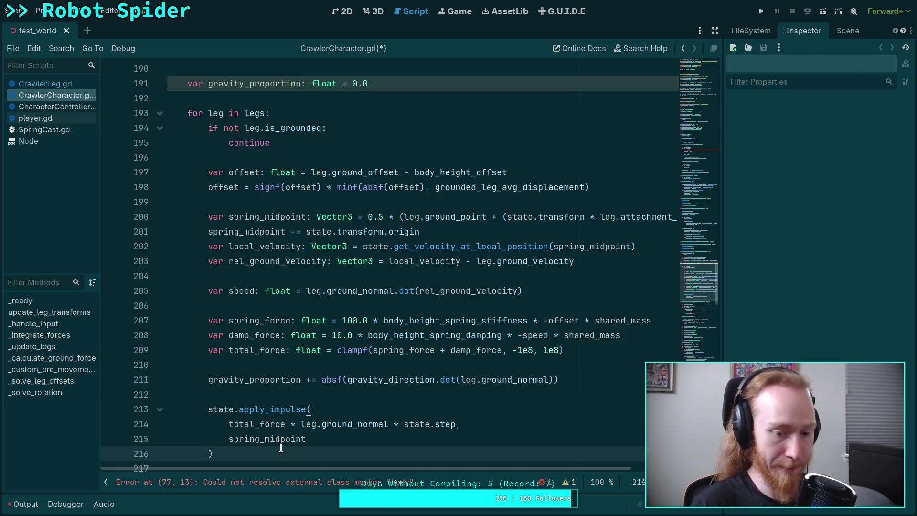
{"action": "key", "text": "Return"}
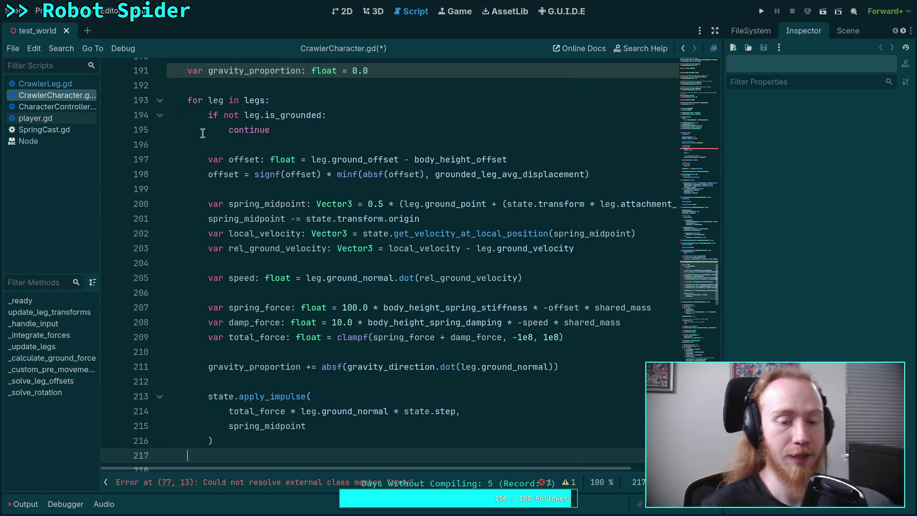
{"action": "mouse_move", "coordinate": [334, 200]}
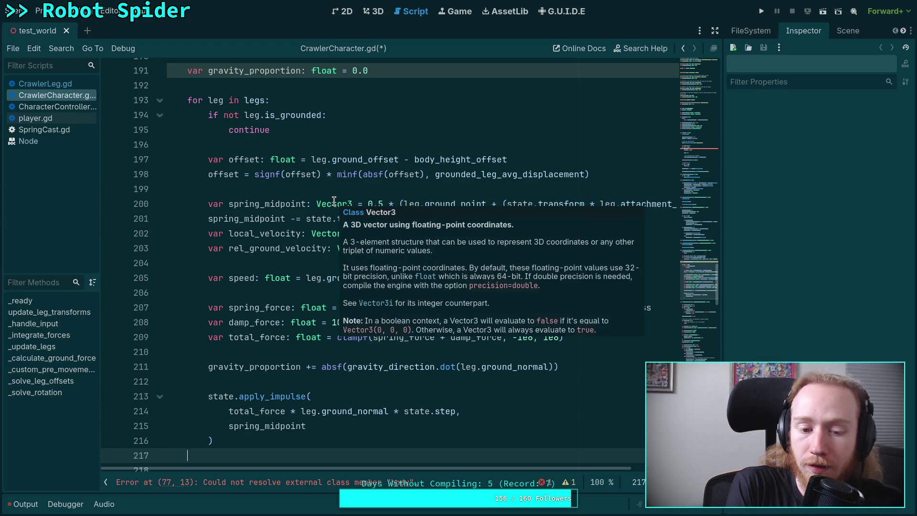